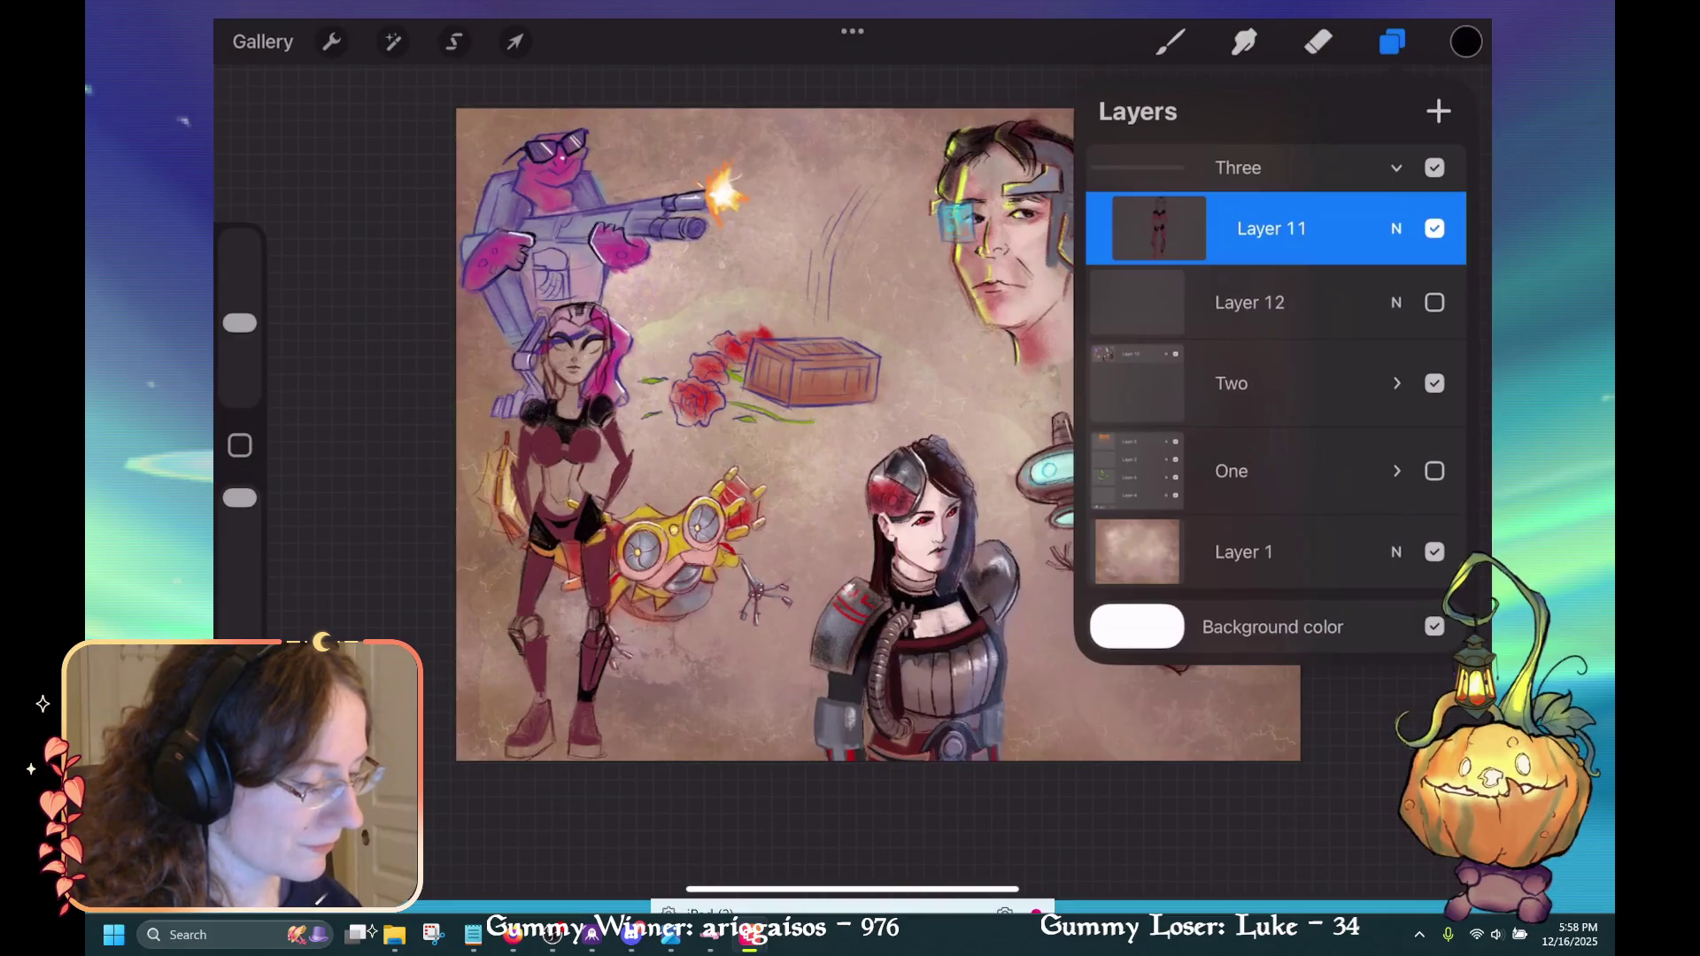
Show Layer 12 and hide the Two group so only the pink-armored figure remains.
{"action": "left_click", "coordinate": [1435, 382]}
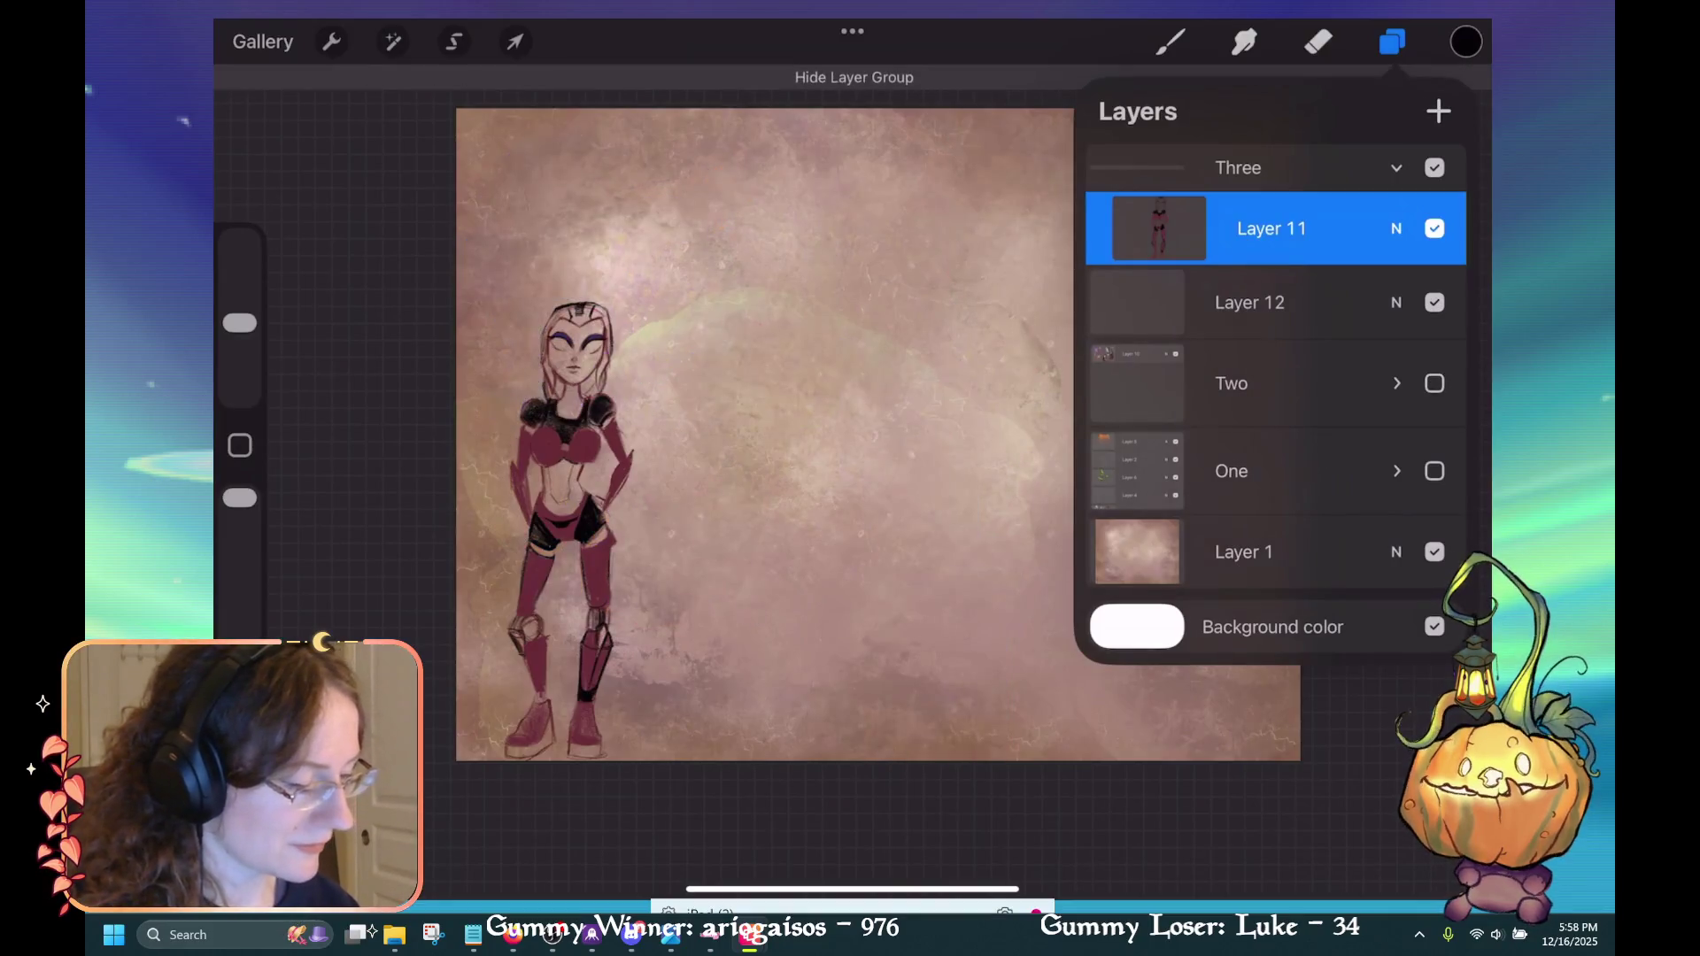
{"action": "left_click", "coordinate": [1267, 302]}
{"action": "left_click", "coordinate": [1267, 228]}
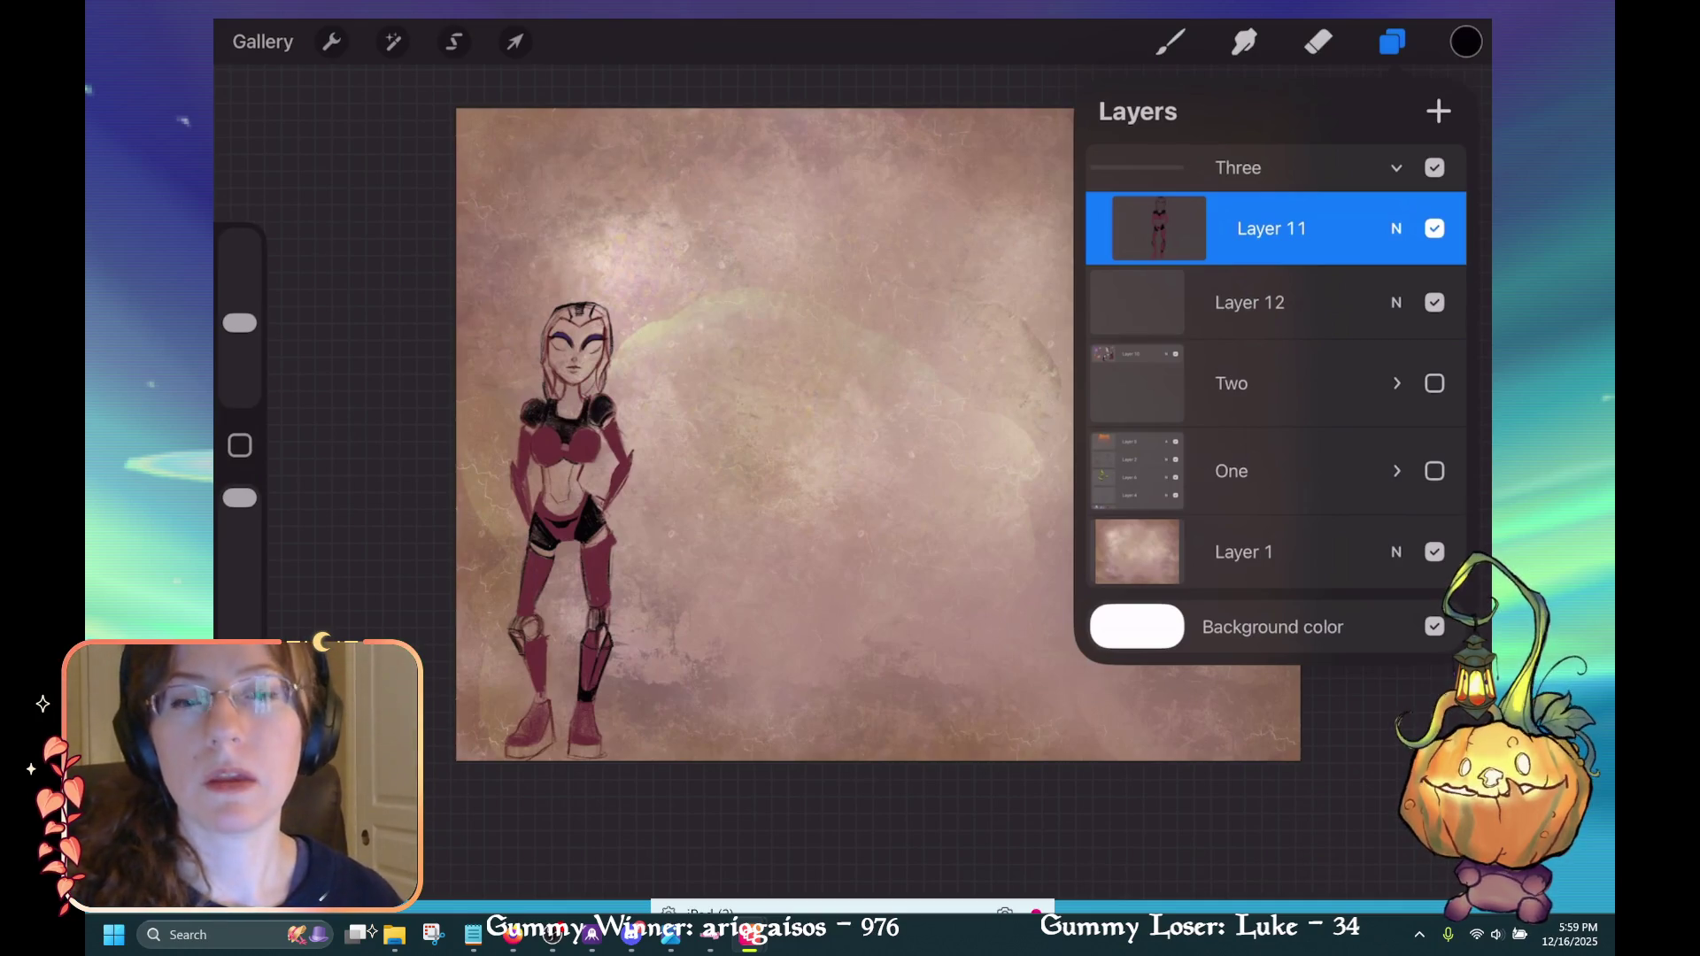
{"action": "left_click", "coordinate": [471, 937]}
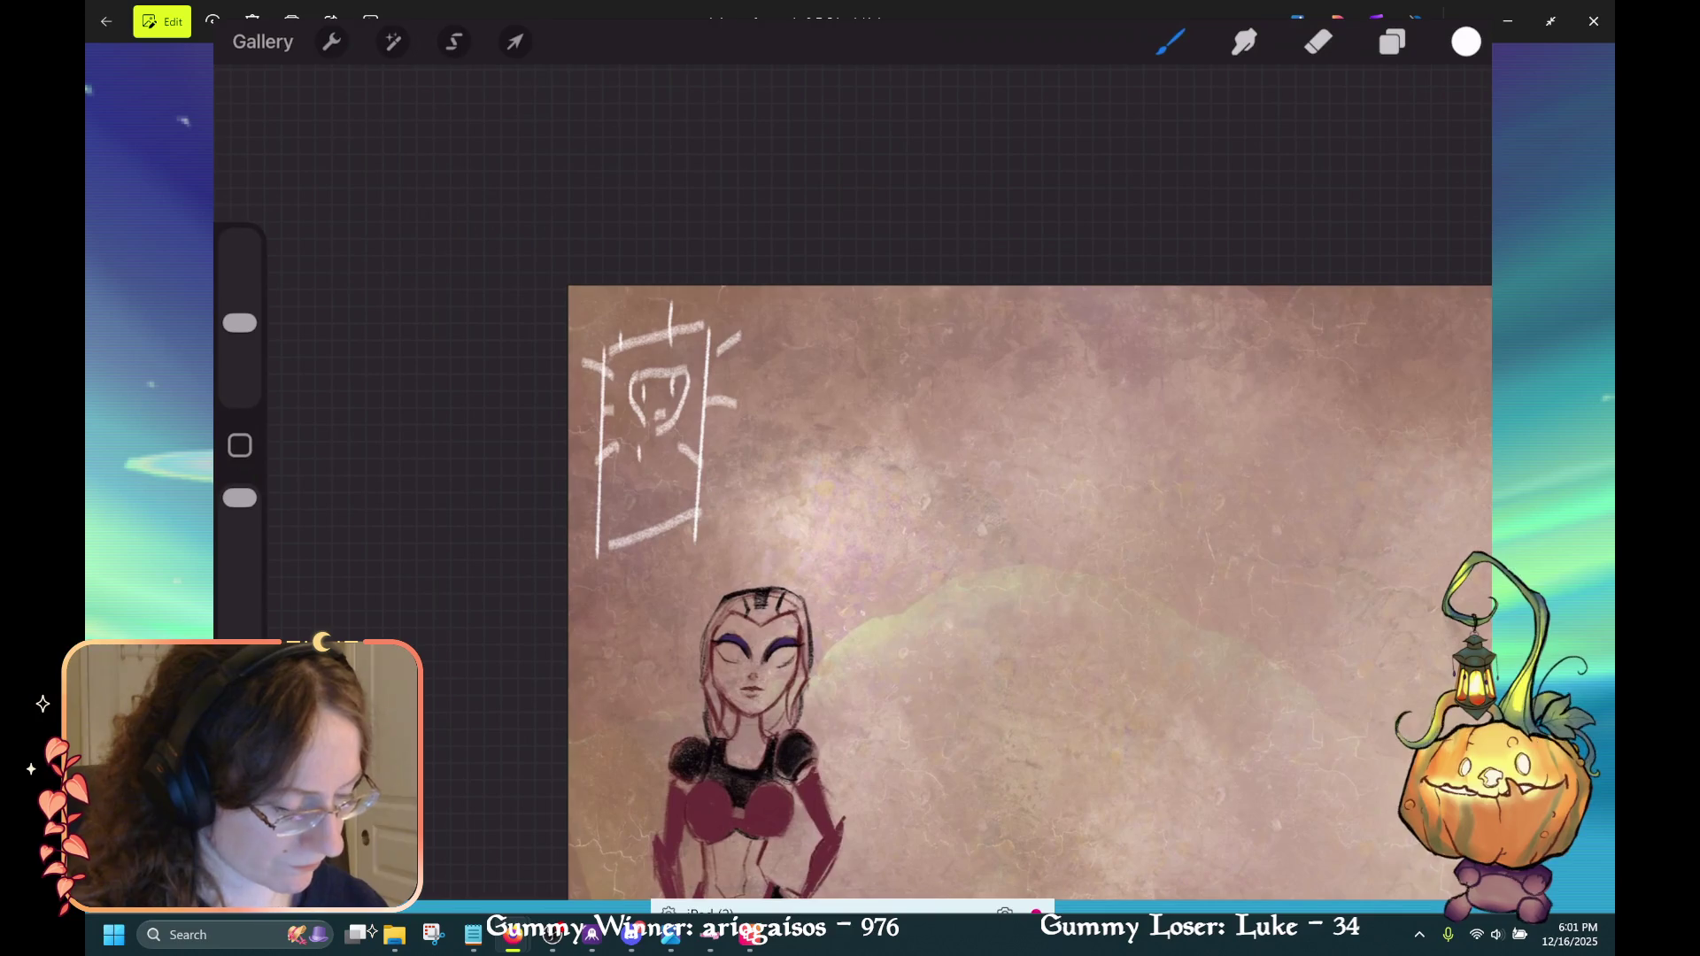
Undo the stray strokes around the outlet and draw in its lower socket.
{"action": "key", "text": "ctrl+z"}
{"action": "key", "text": "ctrl+z"}
{"action": "key", "text": "ctrl+z"}
{"action": "key", "text": "ctrl+z"}
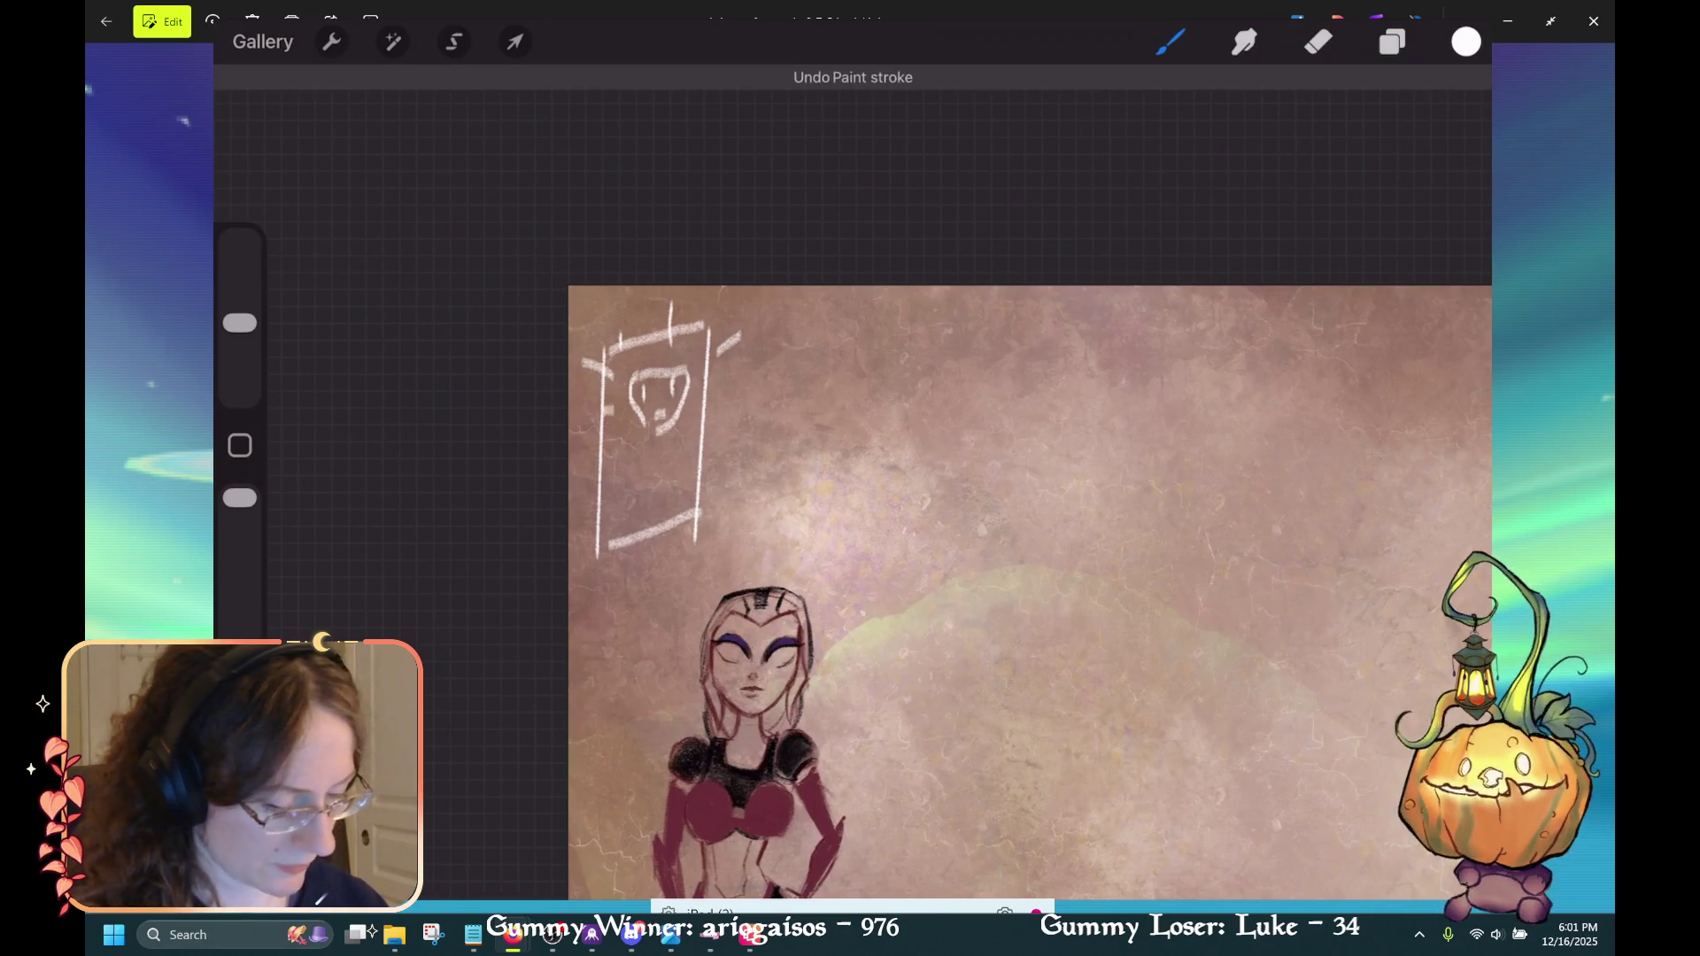
{"action": "key", "text": "ctrl+shift+z"}
{"action": "scroll", "coordinate": [1028, 593], "scroll_direction": "up", "scroll_amount": 2}
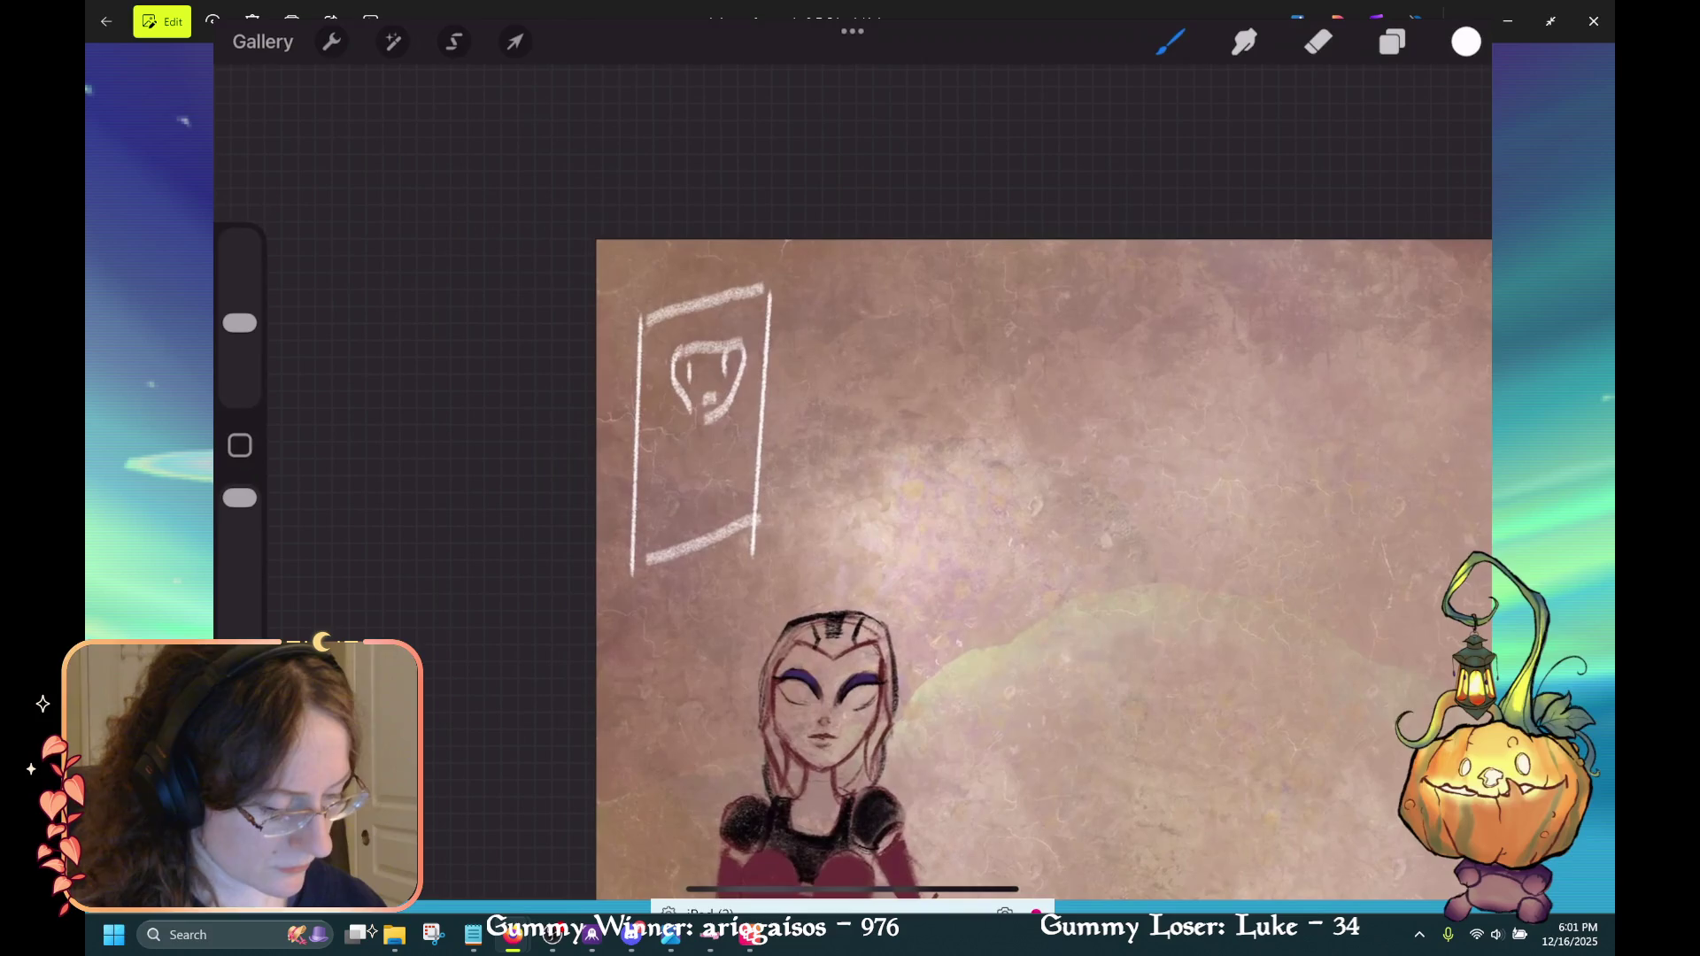
{"action": "mouse_move", "coordinate": [694, 516]}
{"action": "left_mouse_down"}
{"action": "mouse_move", "coordinate": [682, 497]}
{"action": "mouse_move", "coordinate": [692, 510]}
{"action": "mouse_move", "coordinate": [726, 447]}
{"action": "mouse_move", "coordinate": [696, 500]}
{"action": "mouse_move", "coordinate": [720, 512]}
{"action": "left_mouse_up"}
{"action": "key", "text": "ctrl+z"}
{"action": "key", "text": "ctrl+z"}
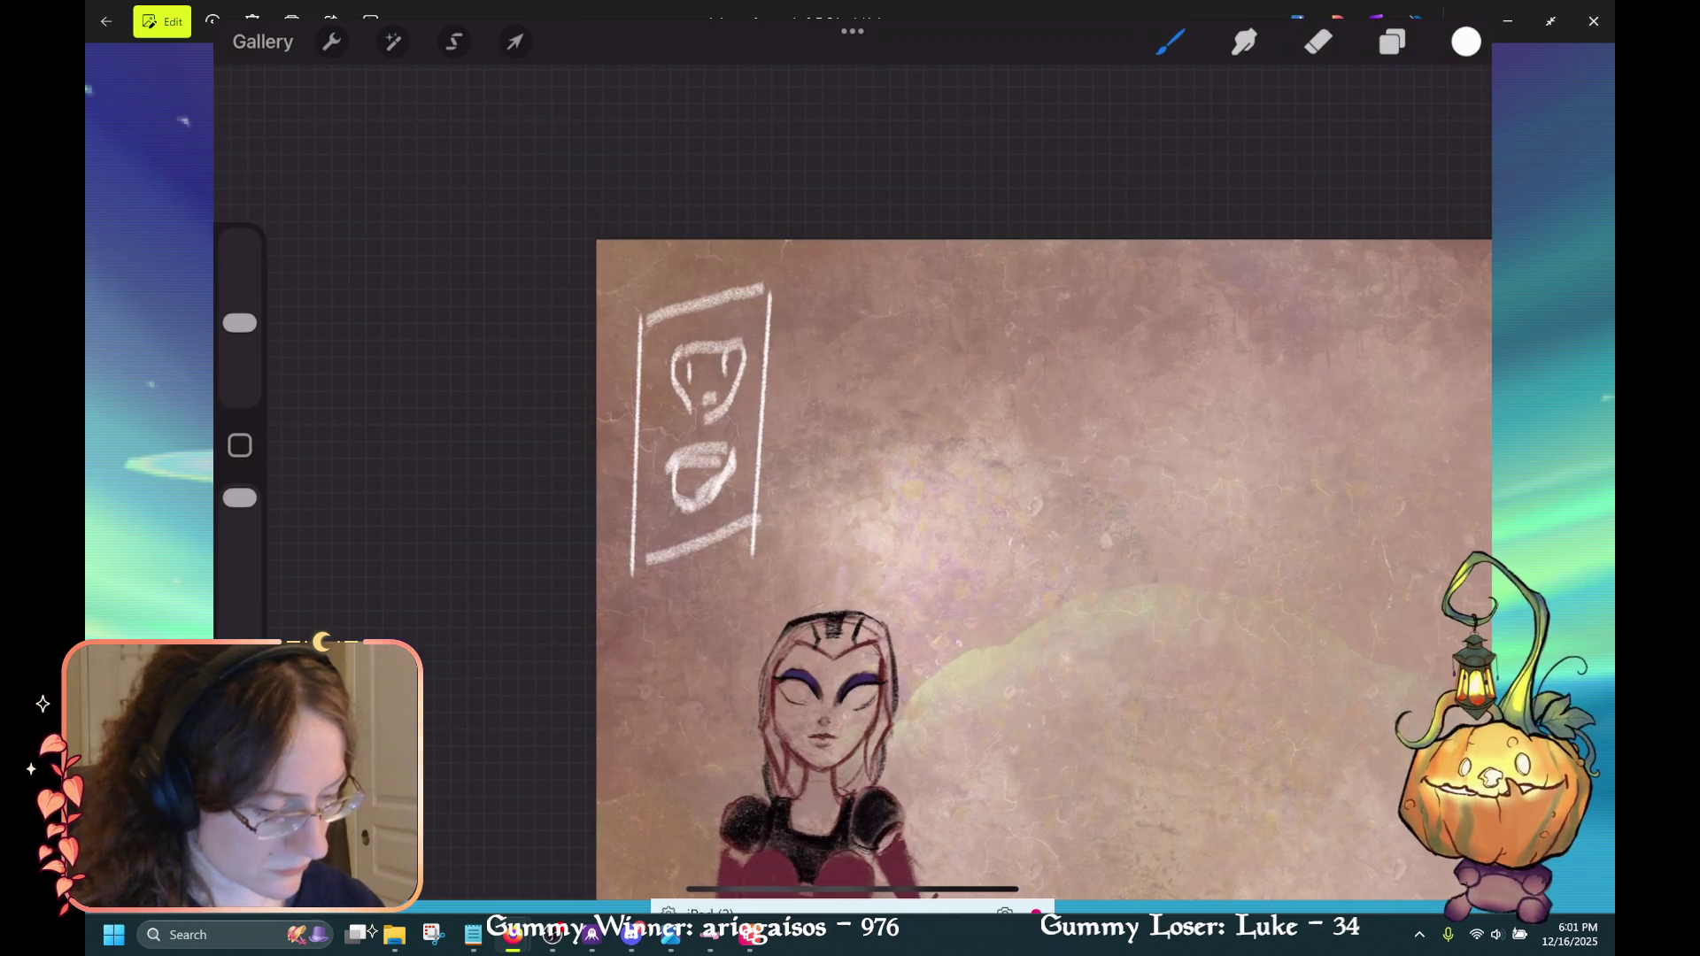
{"action": "left_click_drag", "start_coordinate": [735, 450], "coordinate": [699, 503]}
{"action": "mouse_move", "coordinate": [694, 480]}
{"action": "left_mouse_down"}
{"action": "mouse_move", "coordinate": [679, 509]}
{"action": "mouse_move", "coordinate": [696, 515]}
{"action": "left_mouse_up"}
Erase the scribble inside the lower socket with the Eraser at 10%, then retry a small mark.
{"action": "key", "text": "e"}
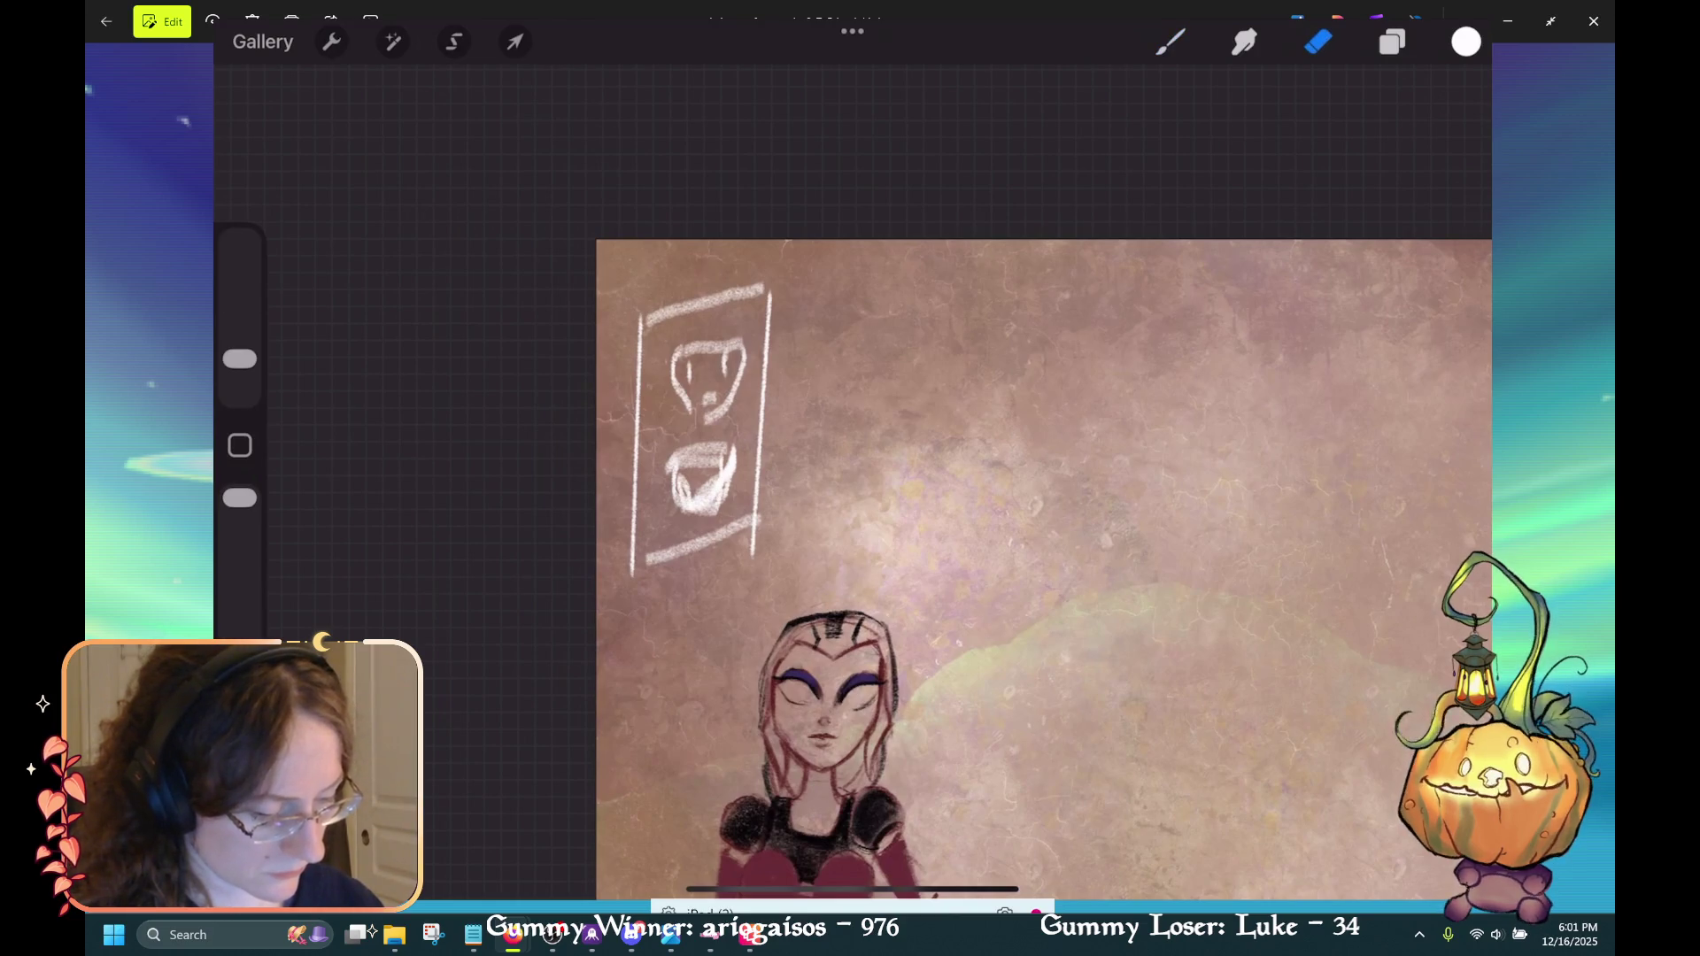
{"action": "left_click_drag", "start_coordinate": [240, 359], "coordinate": [239, 343]}
{"action": "mouse_move", "coordinate": [722, 456]}
{"action": "left_mouse_down"}
{"action": "mouse_move", "coordinate": [709, 503]}
{"action": "mouse_move", "coordinate": [678, 513]}
{"action": "left_mouse_up"}
{"action": "mouse_move", "coordinate": [710, 450]}
{"action": "left_mouse_down"}
{"action": "mouse_move", "coordinate": [682, 466]}
{"action": "mouse_move", "coordinate": [699, 453]}
{"action": "left_mouse_up"}
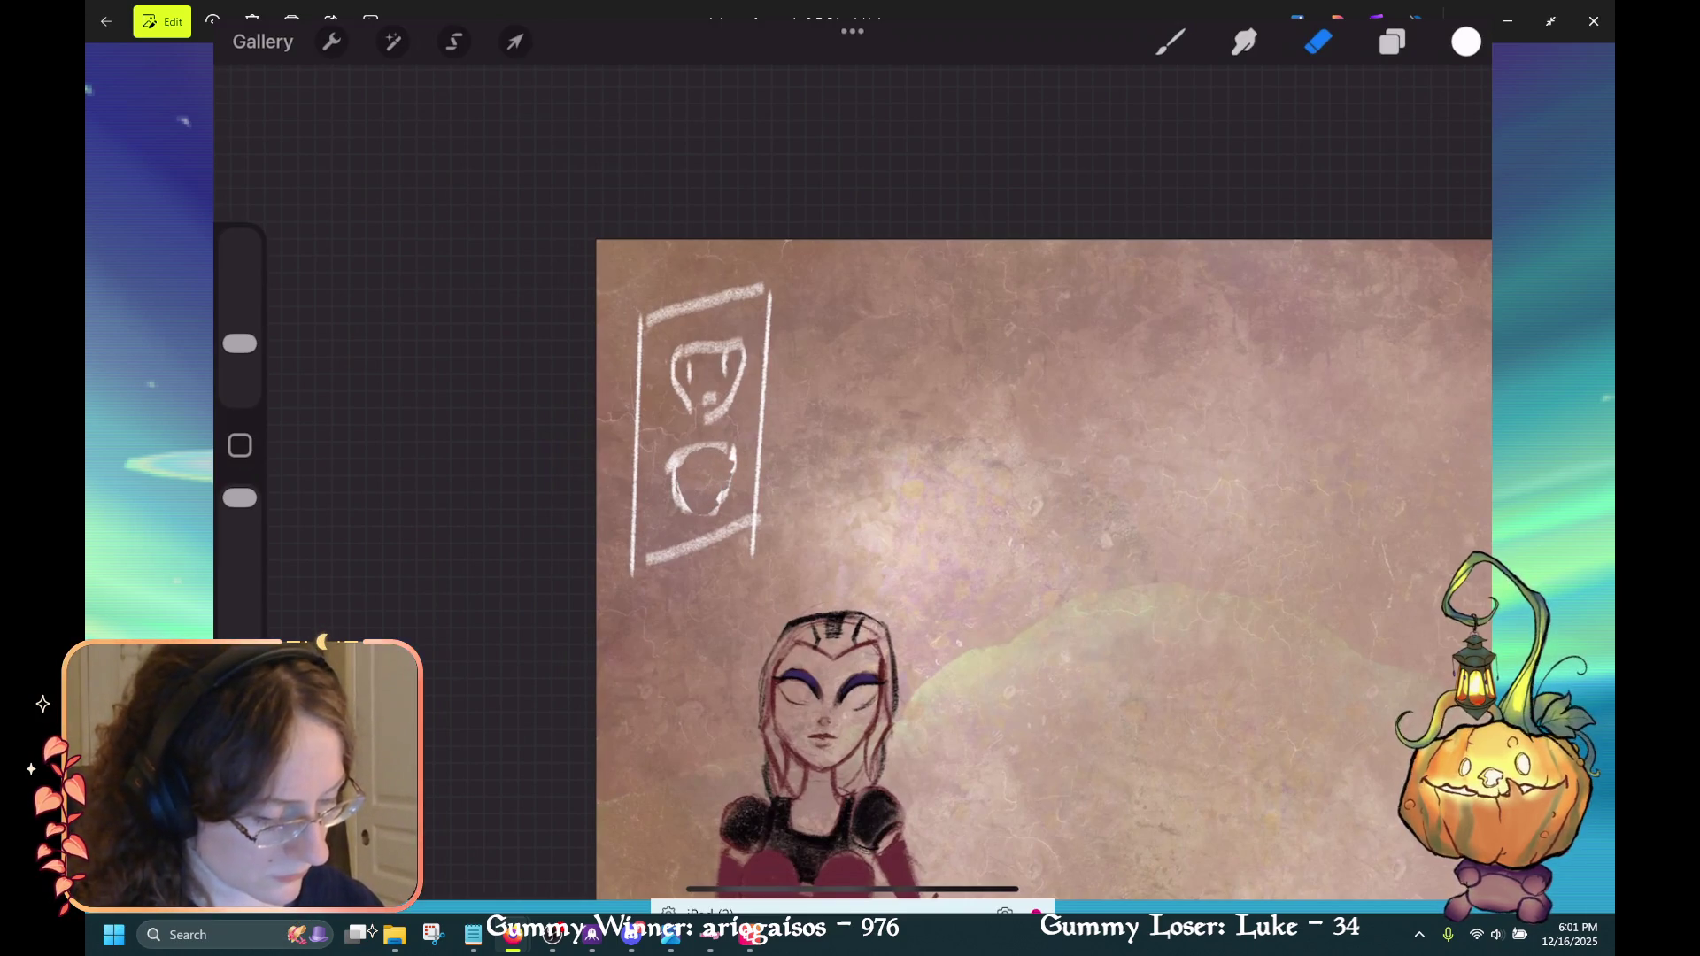
{"action": "key", "text": "b"}
{"action": "left_click_drag", "start_coordinate": [705, 493], "coordinate": [728, 477]}
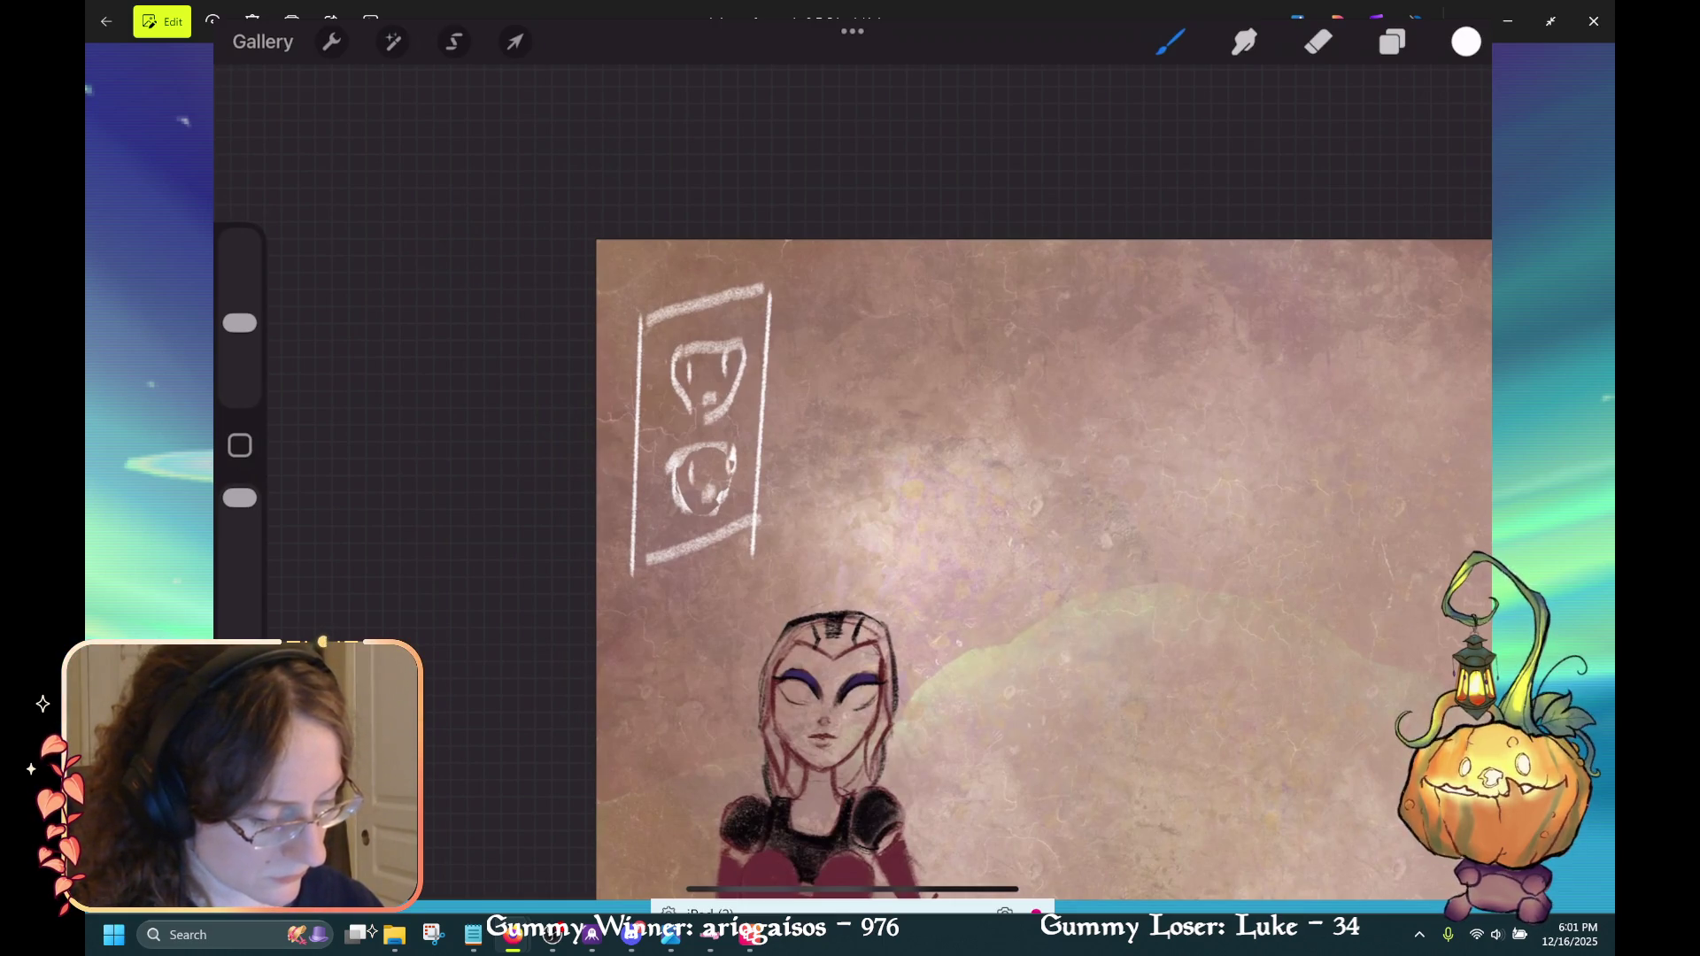
{"action": "key", "text": "ctrl+z"}
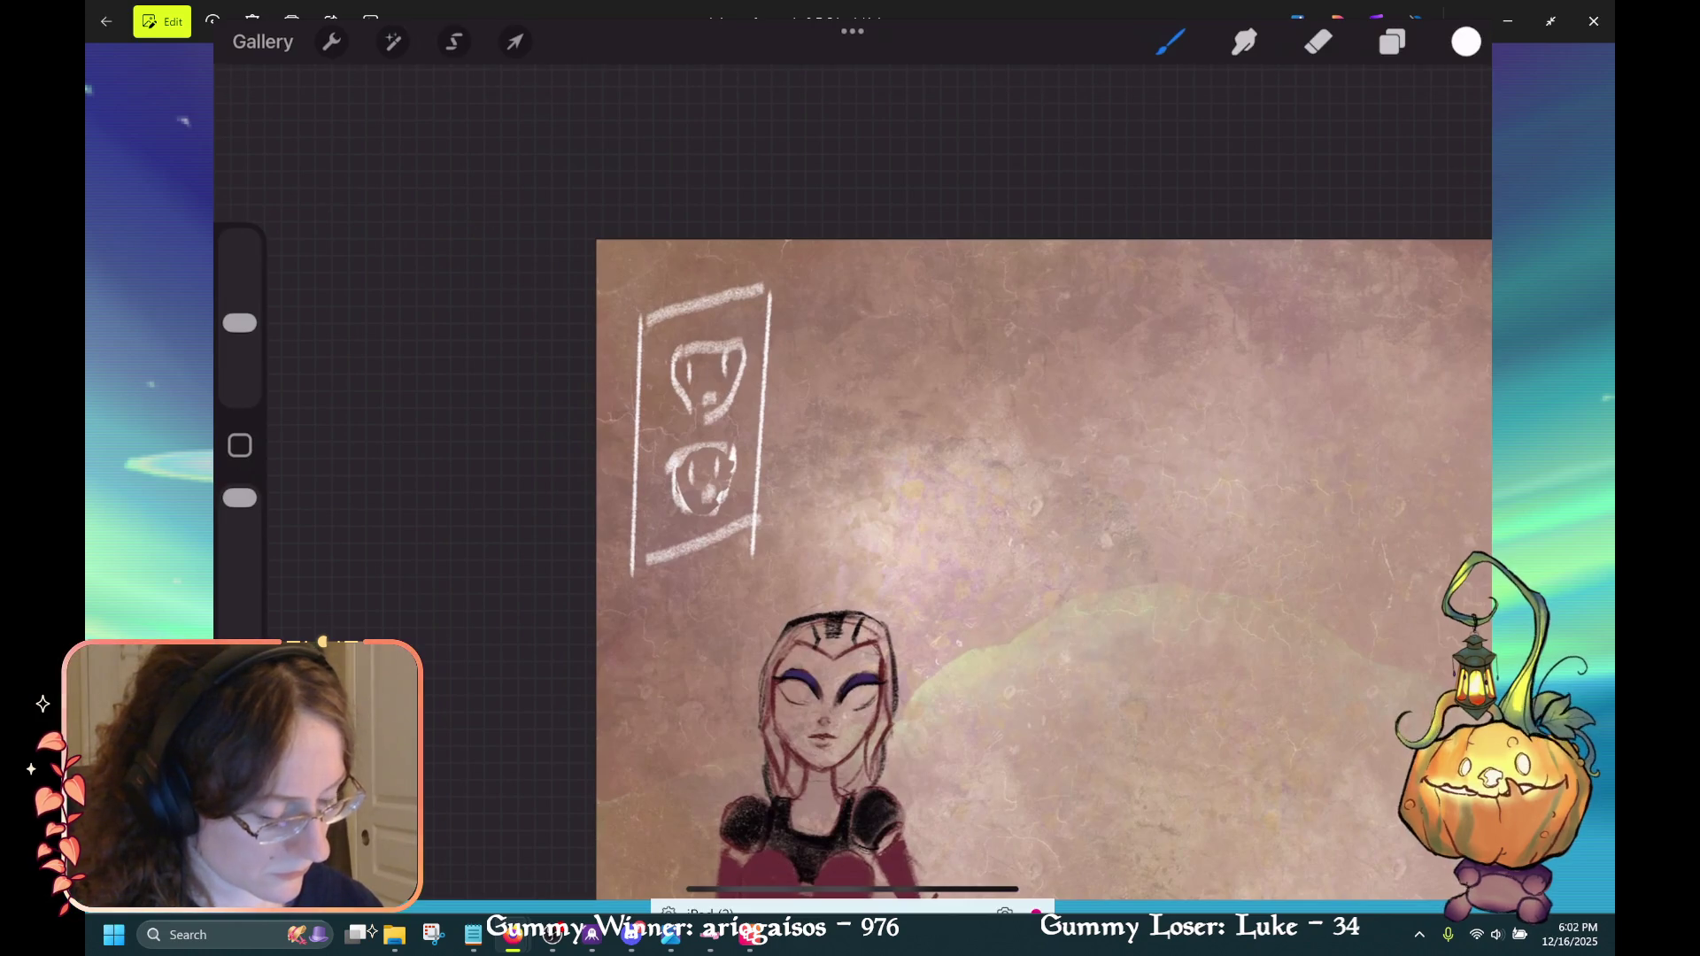
{"action": "key", "text": "e"}
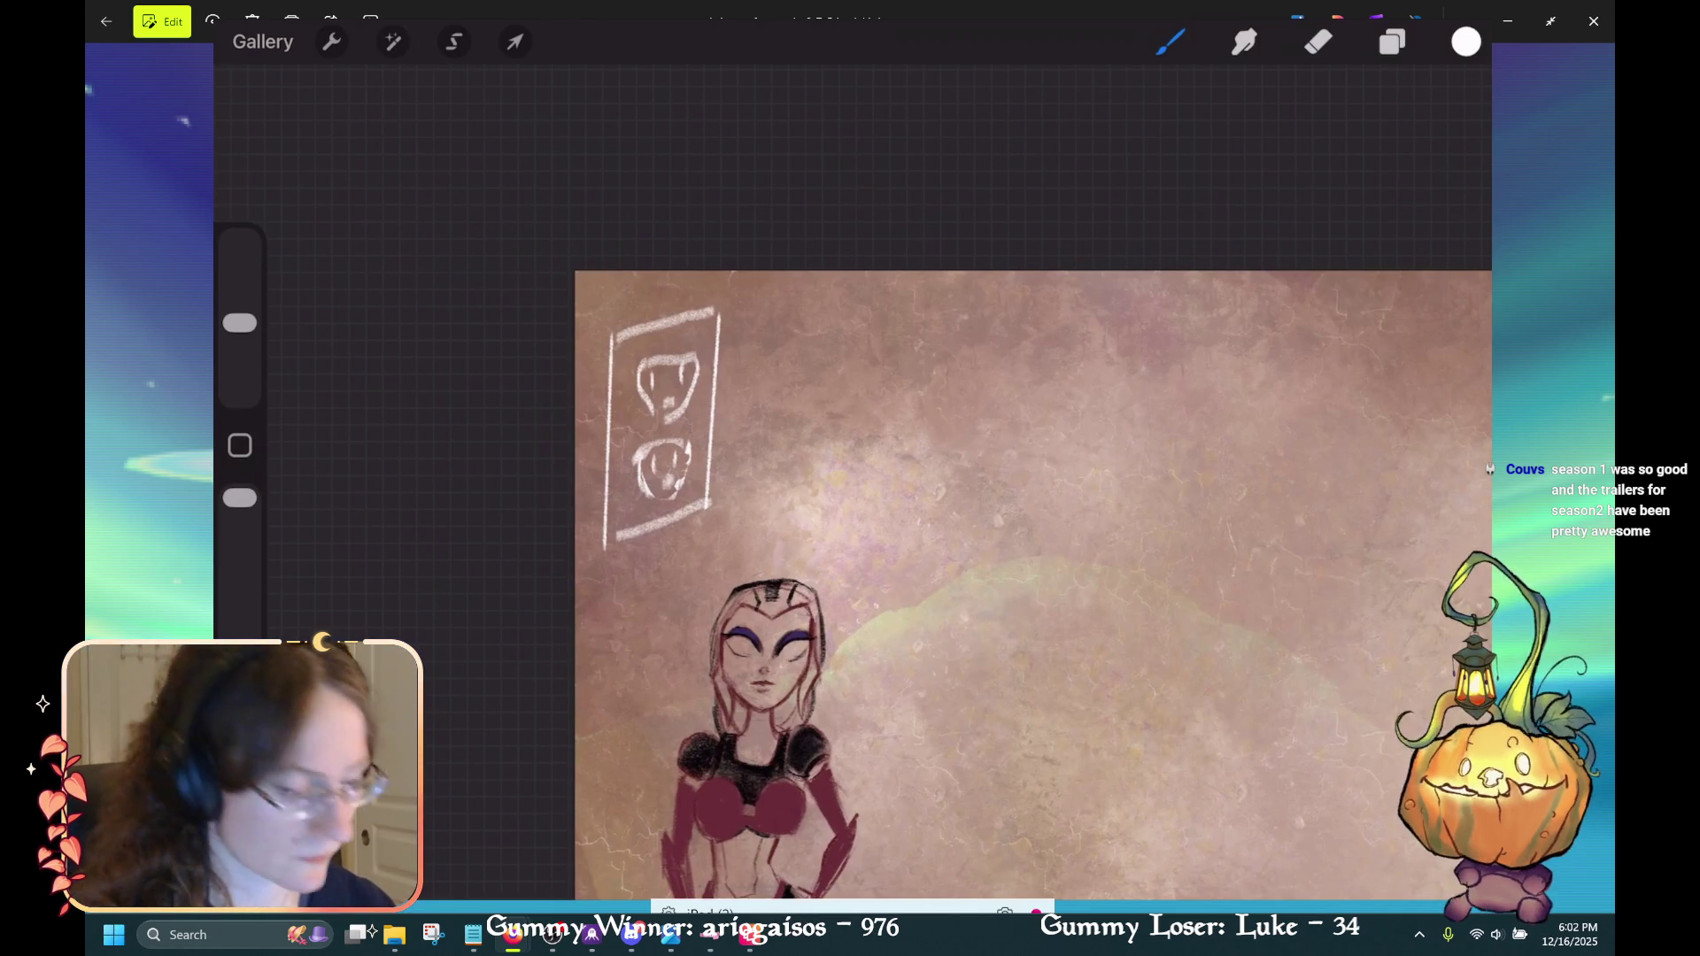
Scroll the canvas view up over the outlet sketch.
{"action": "scroll", "coordinate": [1034, 584], "scroll_direction": "up", "scroll_amount": 2}
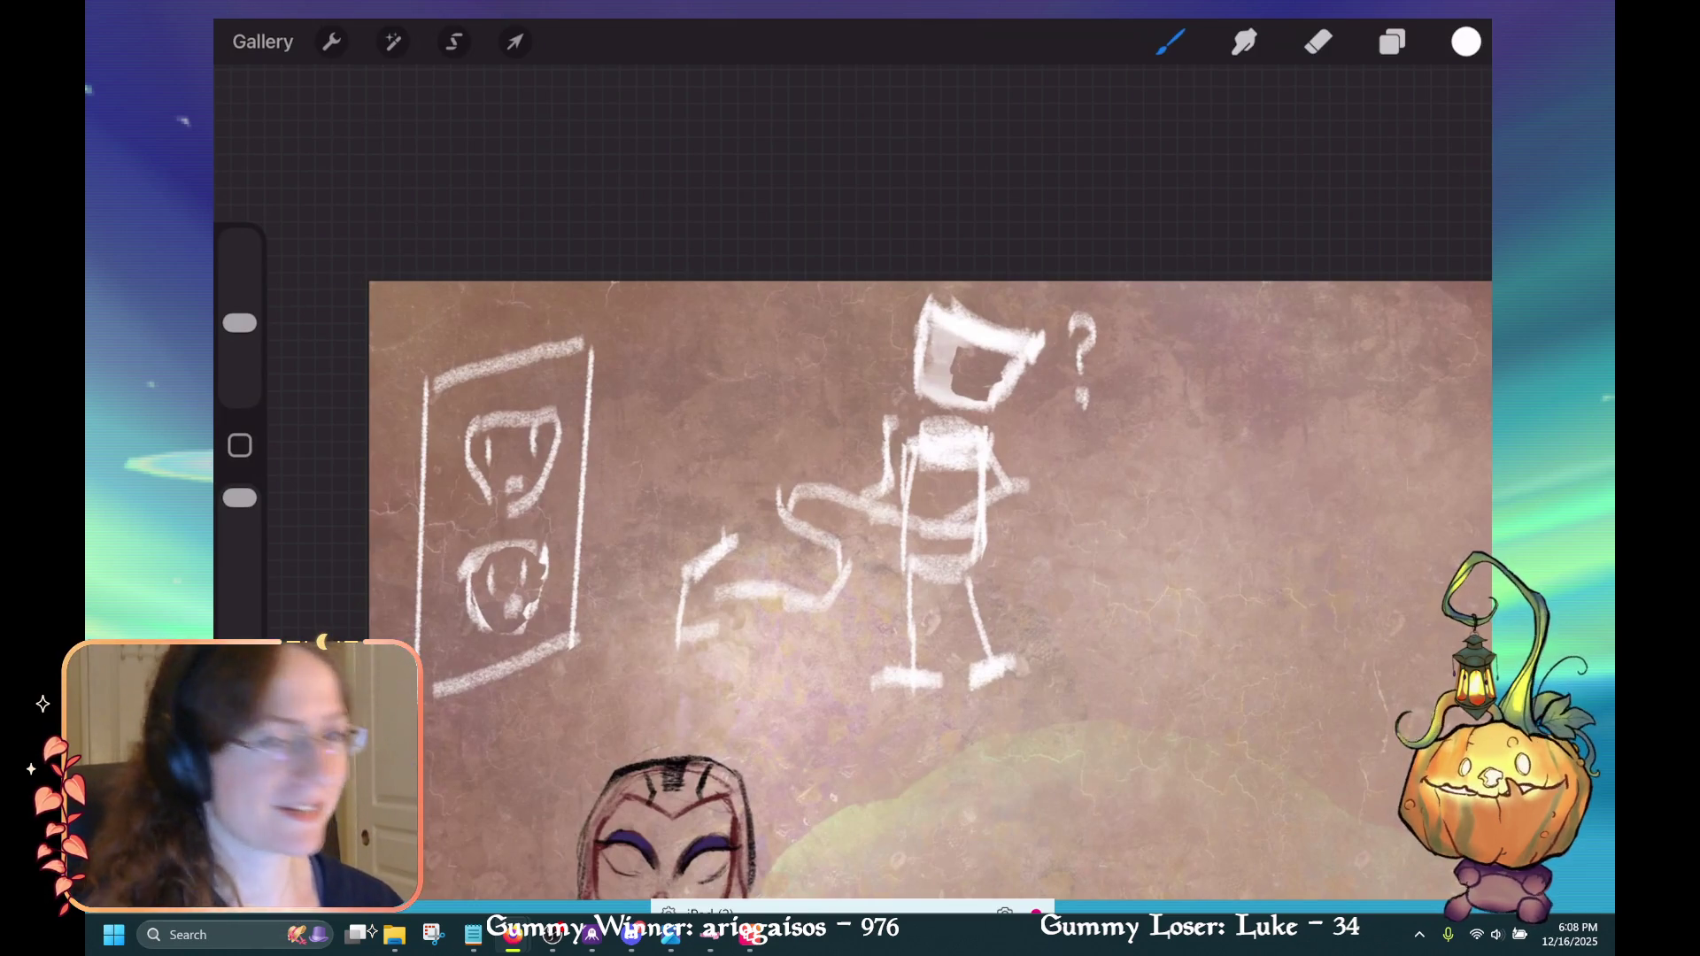
Try vertical chalk strokes at the cord's left end, undoing a stray first attempt.
{"action": "mouse_move", "coordinate": [654, 555]}
{"action": "left_mouse_down"}
{"action": "mouse_move", "coordinate": [710, 547]}
{"action": "mouse_move", "coordinate": [699, 645]}
{"action": "left_mouse_up"}
{"action": "key", "text": "ctrl+z"}
{"action": "key", "text": "e"}
{"action": "key", "text": "b"}
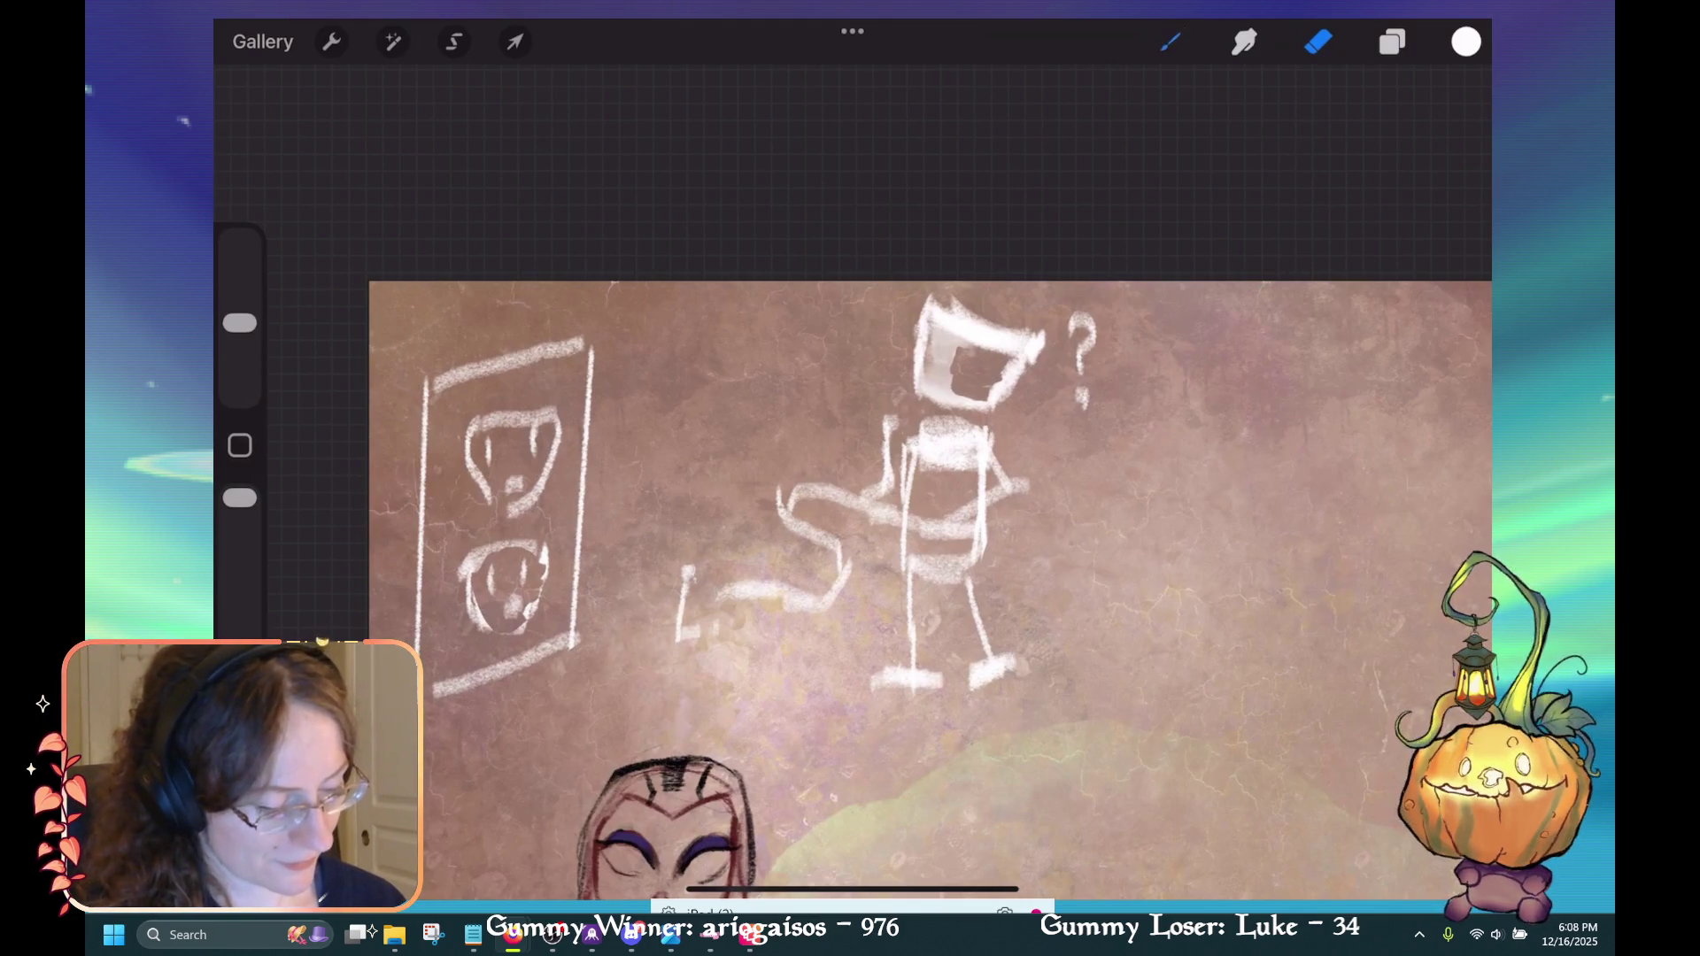
{"action": "left_click_drag", "start_coordinate": [683, 559], "coordinate": [692, 649]}
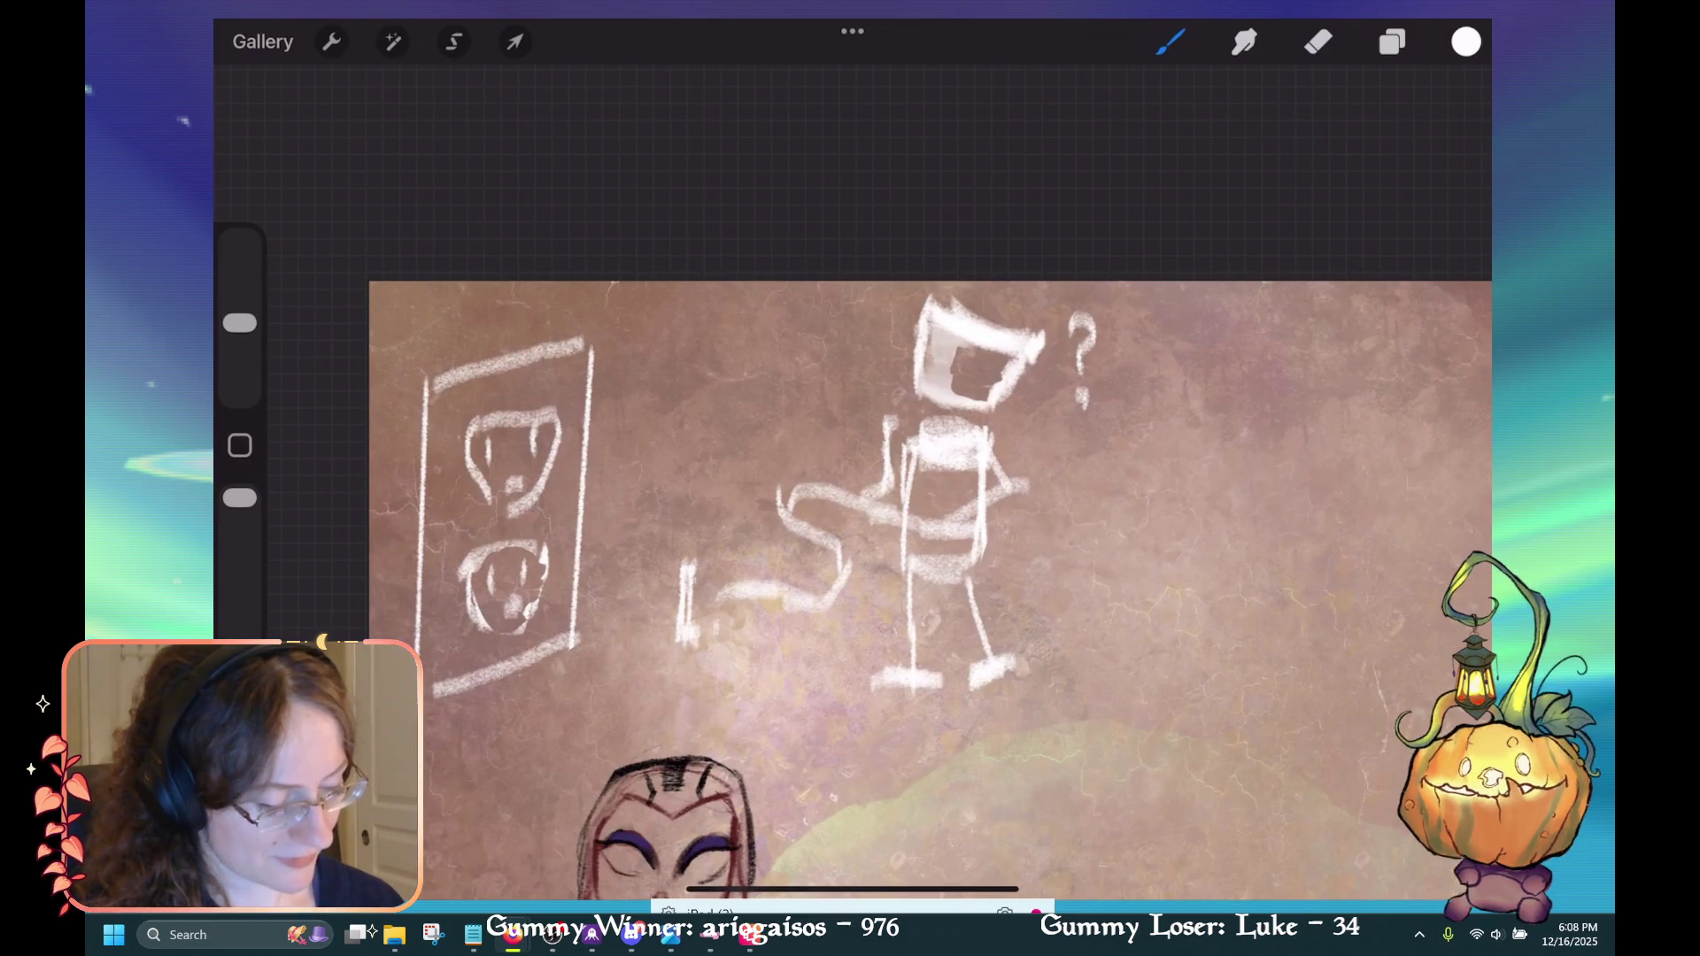
{"action": "left_click_drag", "start_coordinate": [663, 569], "coordinate": [661, 654]}
{"action": "mouse_move", "coordinate": [666, 564]}
{"action": "left_mouse_down"}
{"action": "mouse_move", "coordinate": [666, 645]}
{"action": "mouse_move", "coordinate": [731, 668]}
{"action": "mouse_move", "coordinate": [742, 551]}
{"action": "left_mouse_up"}
Undo the extra strokes and redraw the cord's end as a chalky triangle.
{"action": "key", "text": "ctrl+z"}
{"action": "key", "text": "ctrl+shift+z"}
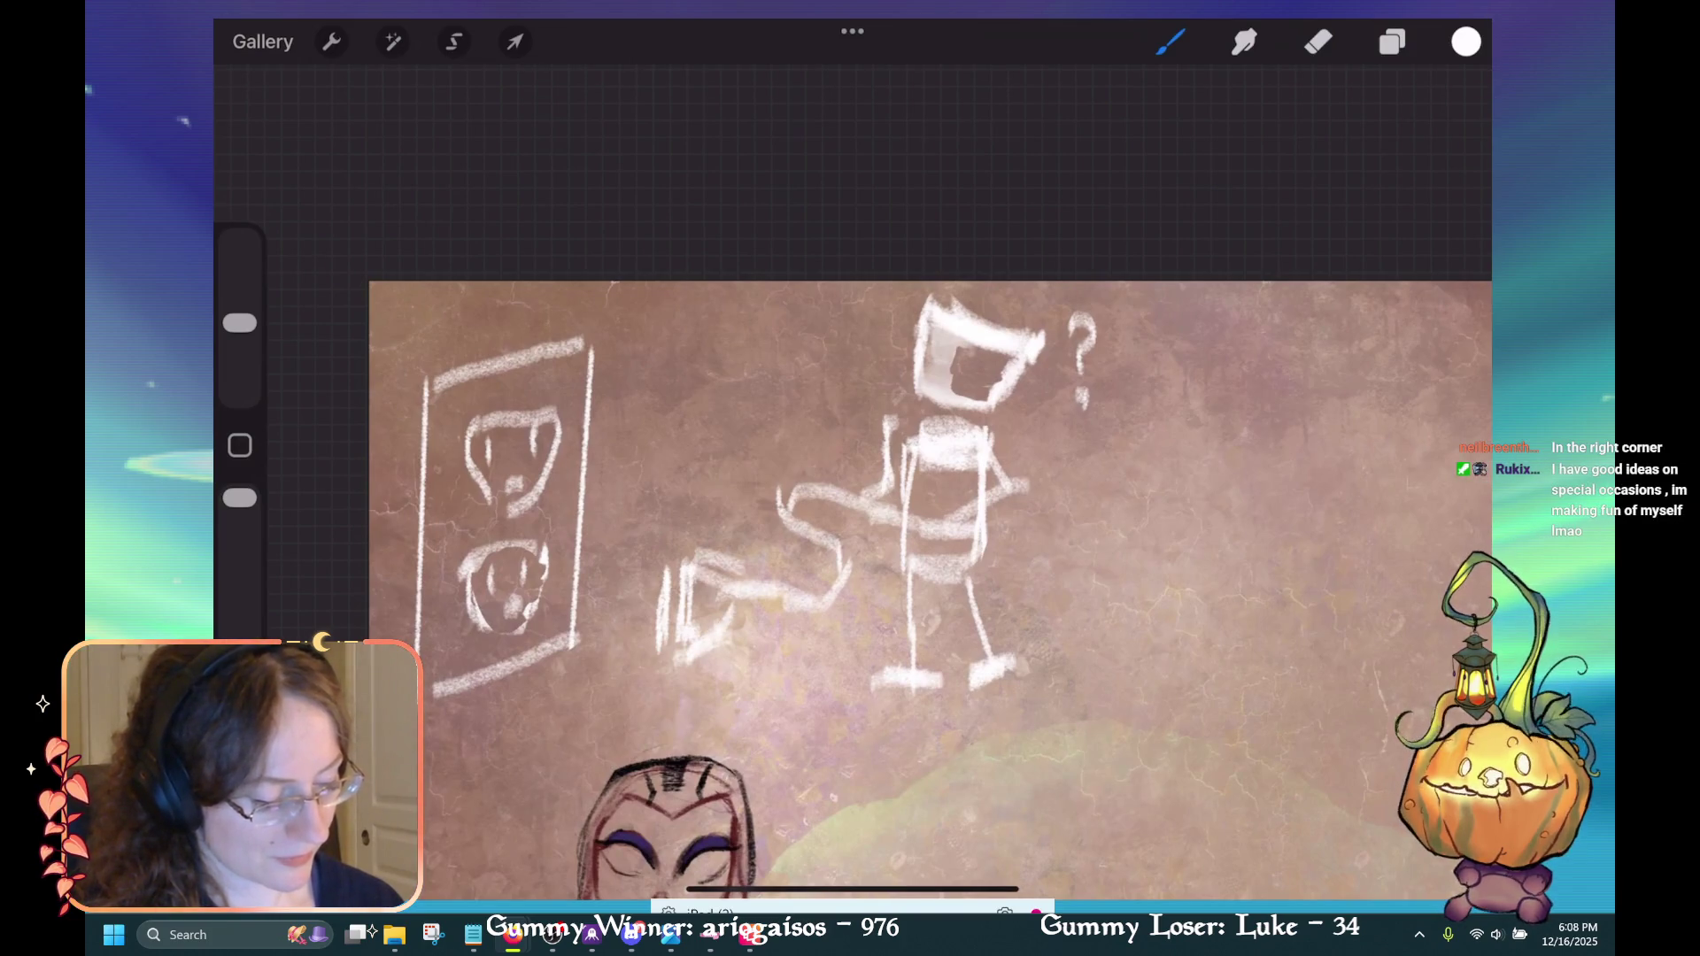
{"action": "key", "text": "ctrl+z"}
{"action": "key", "text": "ctrl+z"}
{"action": "key", "text": "ctrl+z"}
{"action": "mouse_move", "coordinate": [695, 576]}
{"action": "left_mouse_down"}
{"action": "mouse_move", "coordinate": [744, 598]}
{"action": "mouse_move", "coordinate": [708, 576]}
{"action": "left_mouse_up"}
{"action": "key", "text": "ctrl+z"}
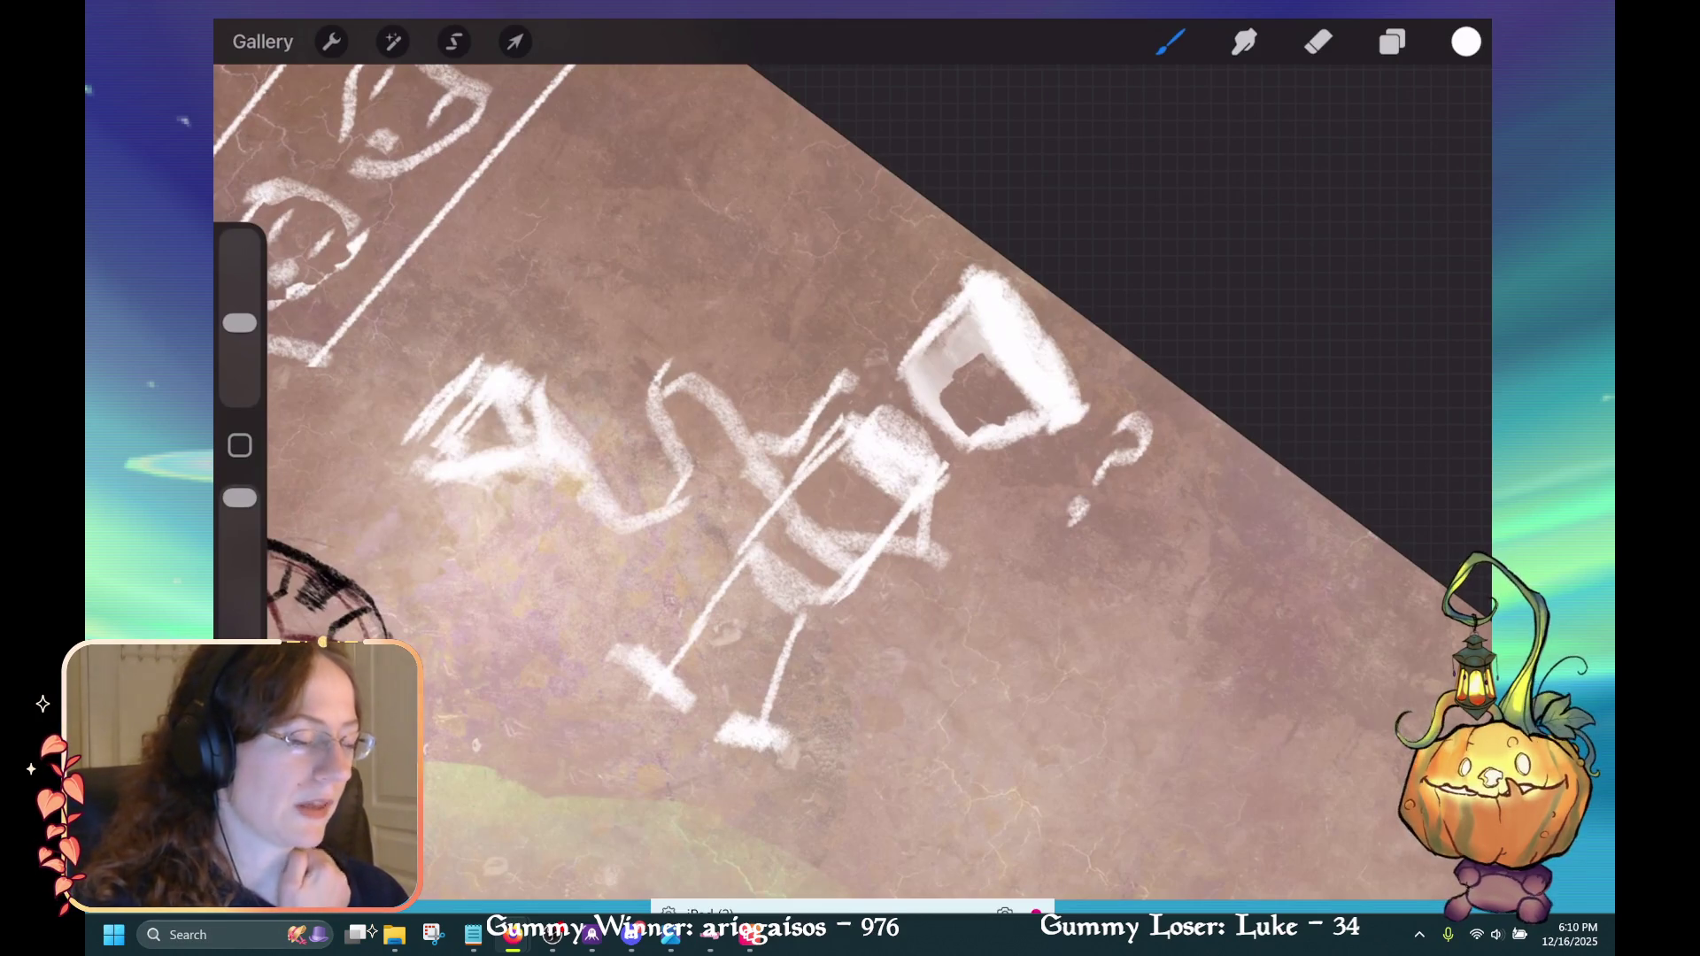
Erase dark gaps into the bucket's top rim and smudge the white paint inside it.
{"action": "key", "text": "e"}
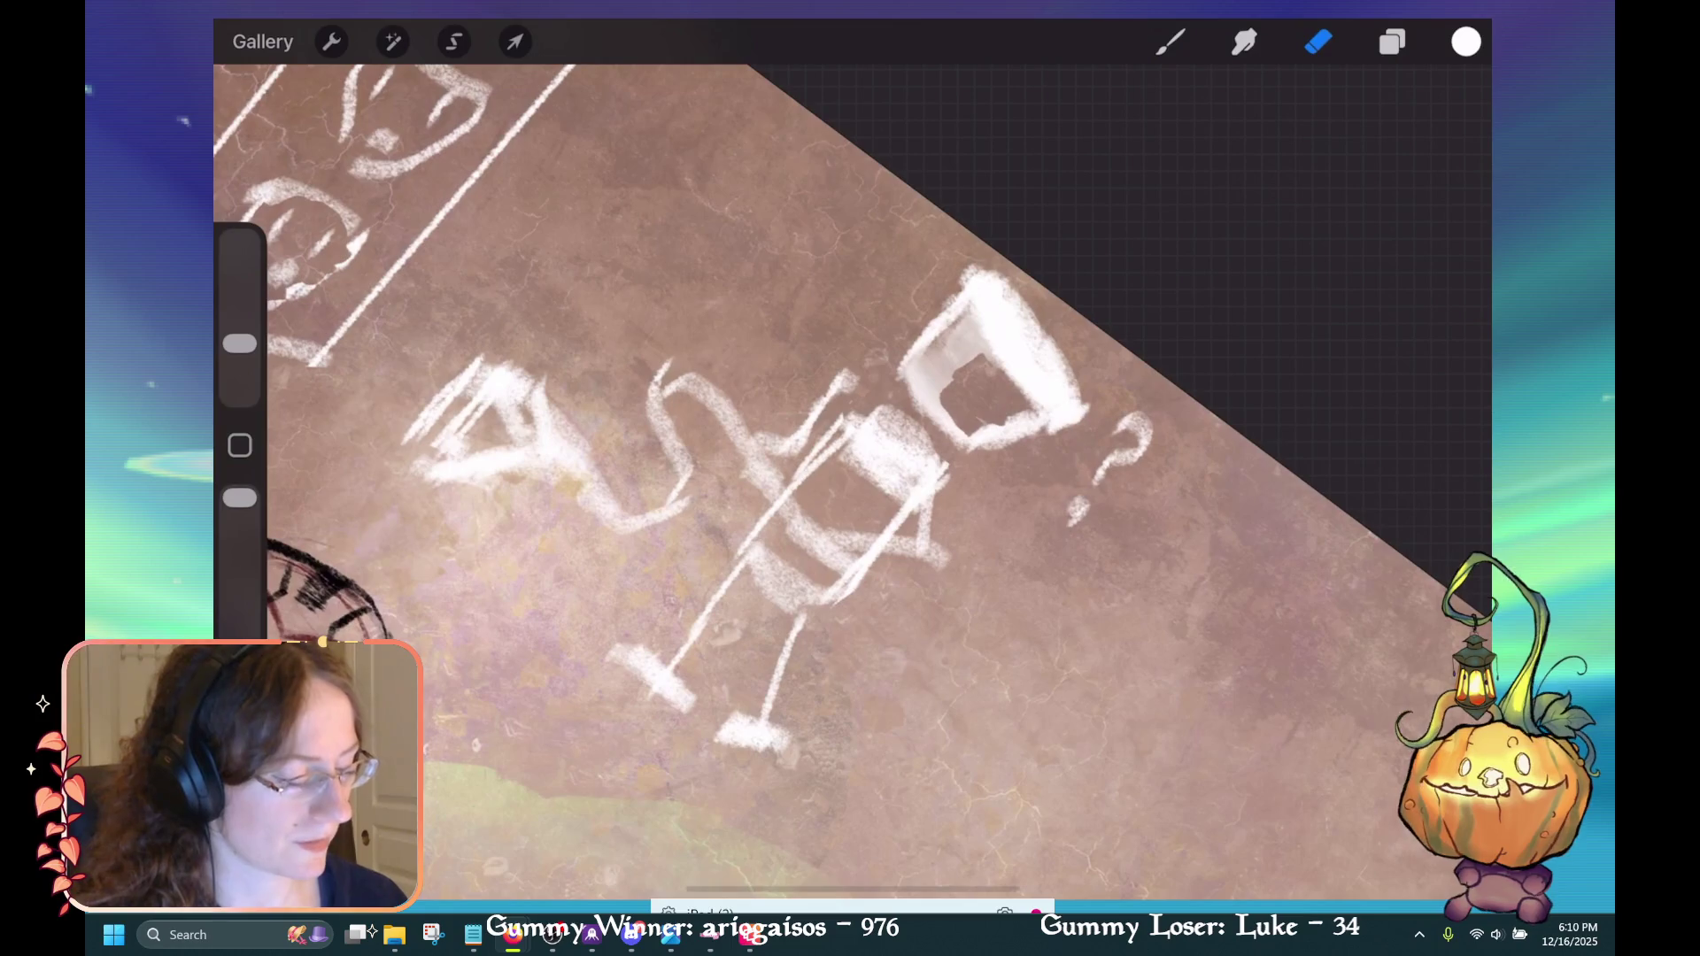
{"action": "left_click", "coordinate": [1021, 346]}
{"action": "key", "text": "ctrl+z"}
{"action": "left_click_drag", "start_coordinate": [986, 318], "coordinate": [1067, 410]}
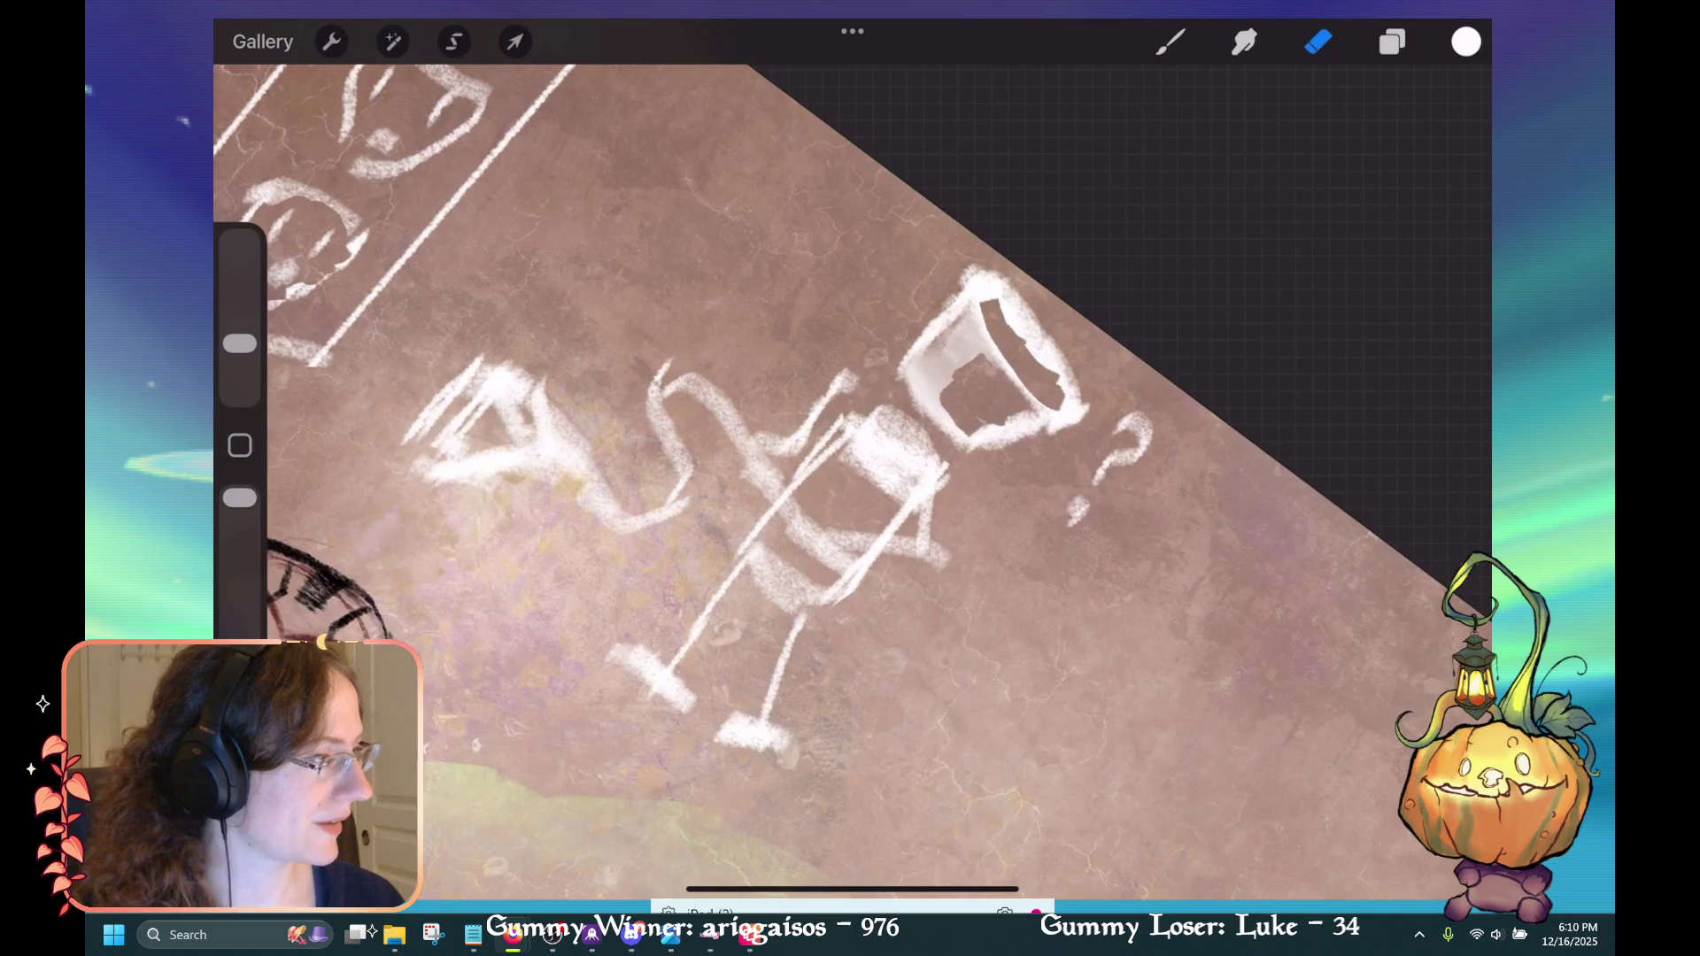
{"action": "key", "text": "s"}
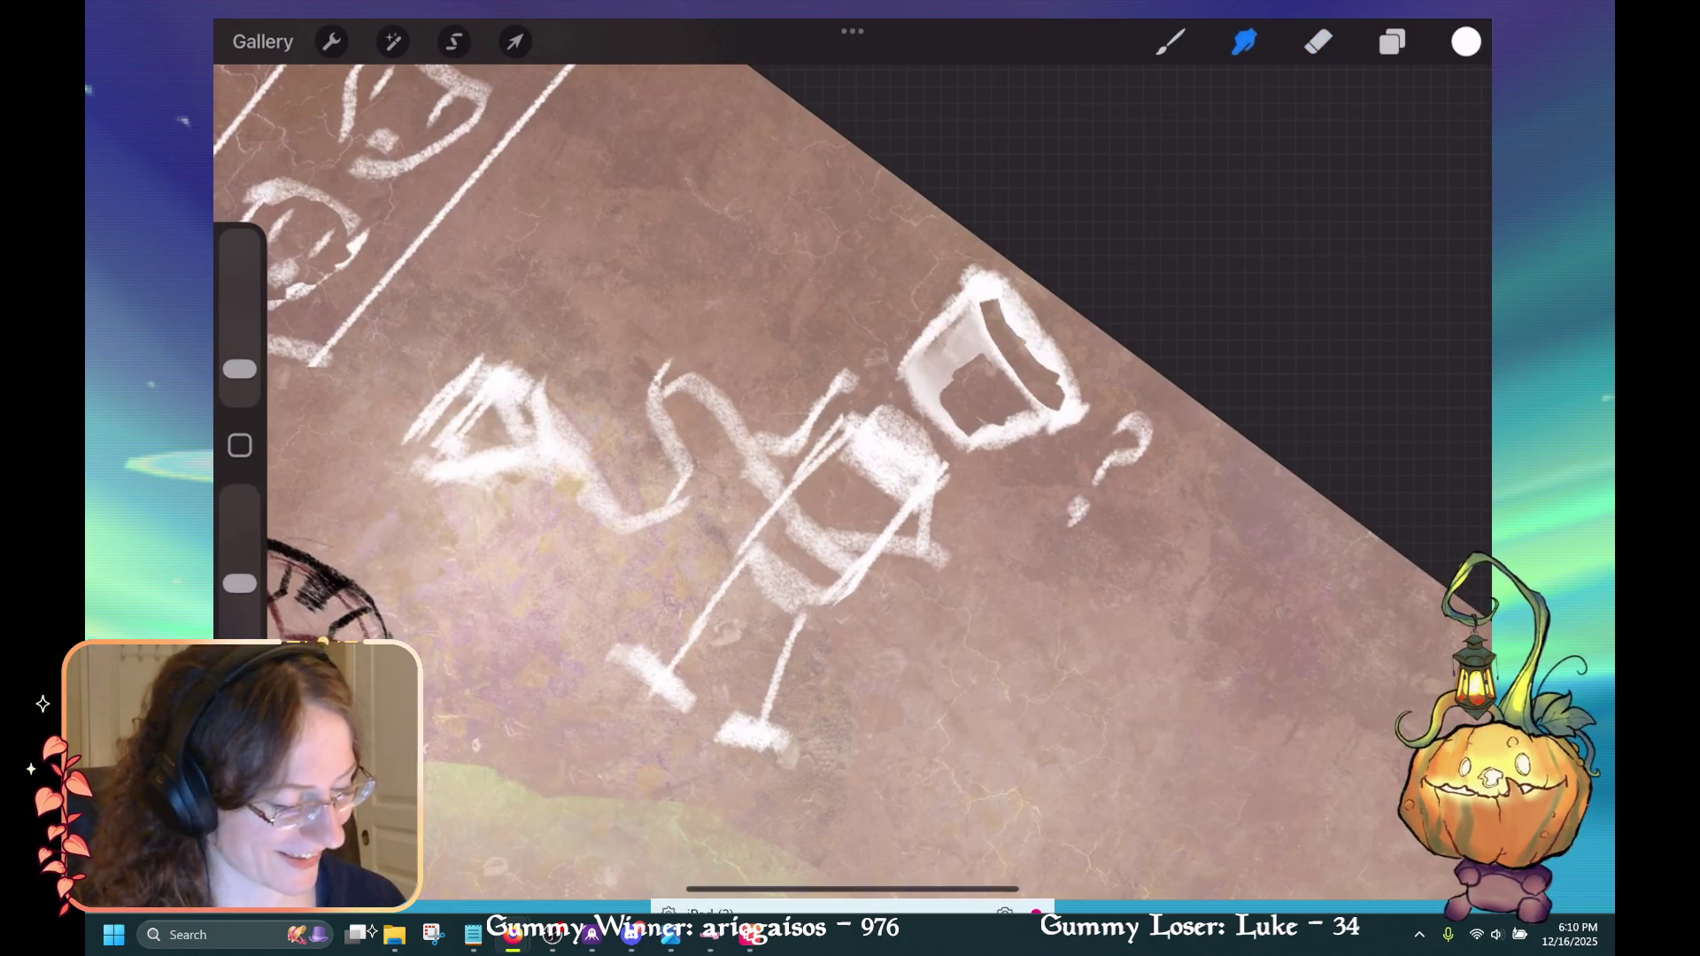
{"action": "mouse_move", "coordinate": [992, 301]}
{"action": "left_mouse_down"}
{"action": "mouse_move", "coordinate": [1019, 363]}
{"action": "mouse_move", "coordinate": [983, 372]}
{"action": "mouse_move", "coordinate": [1000, 425]}
{"action": "left_mouse_up"}
Check the layers list, adjust the canvas view, and bring up the colour palettes.
{"action": "scroll", "coordinate": [851, 479], "scroll_direction": "down", "scroll_amount": 5}
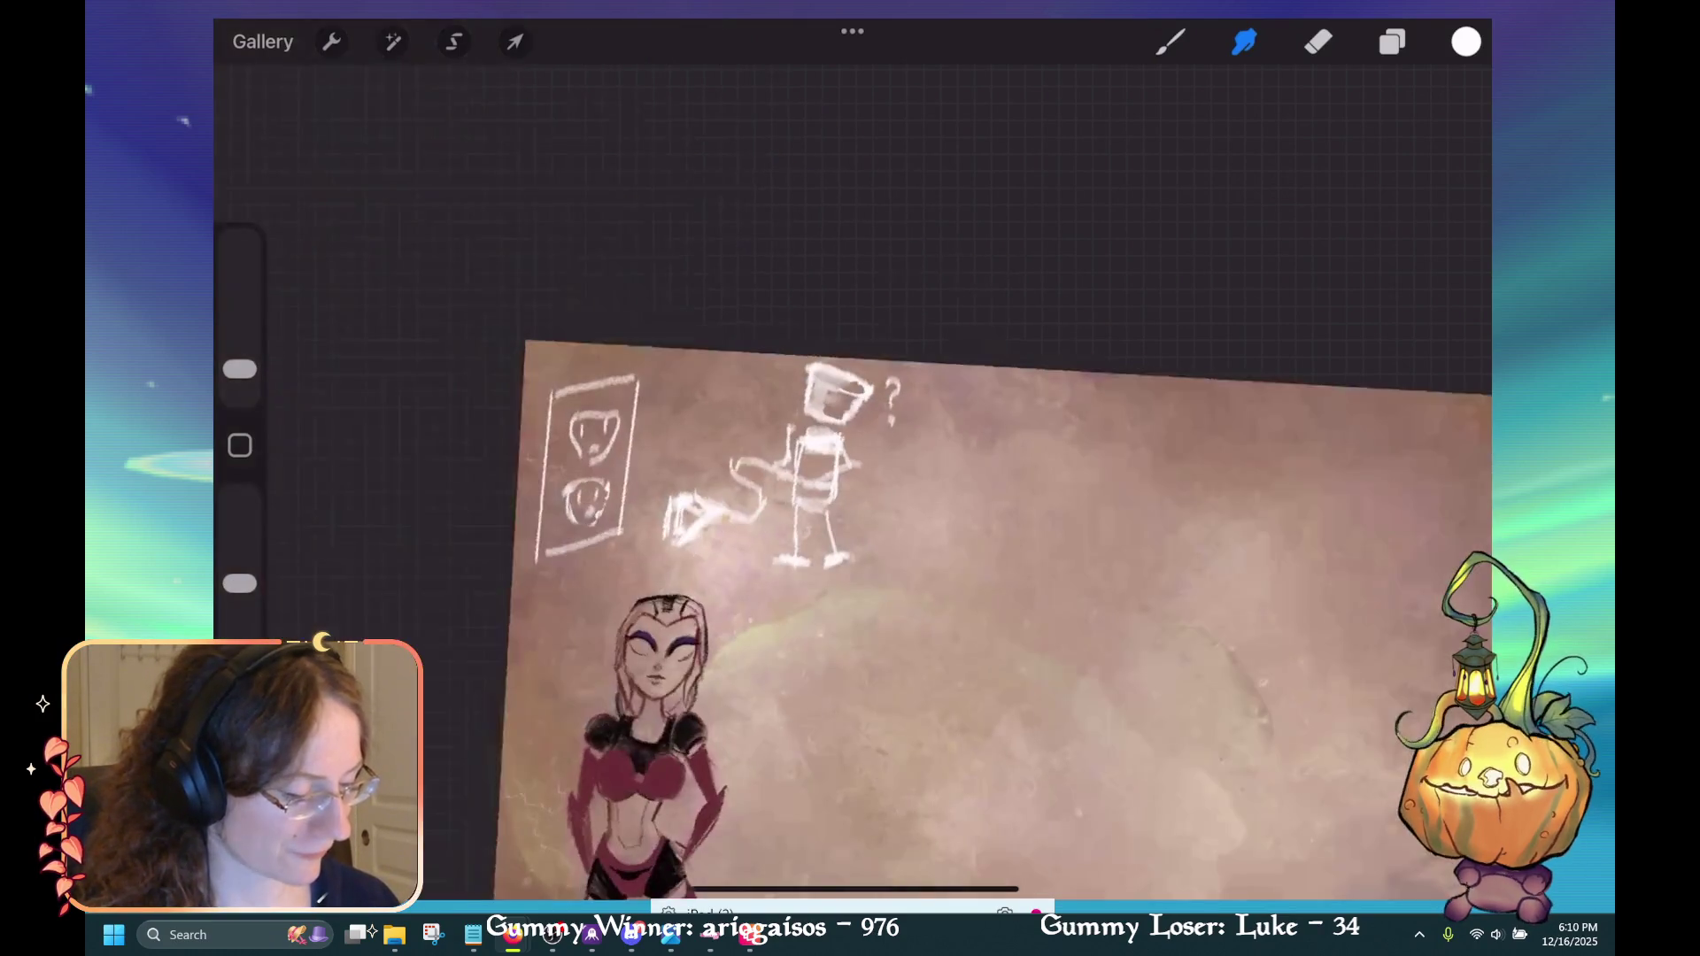
{"action": "left_click", "coordinate": [1393, 41]}
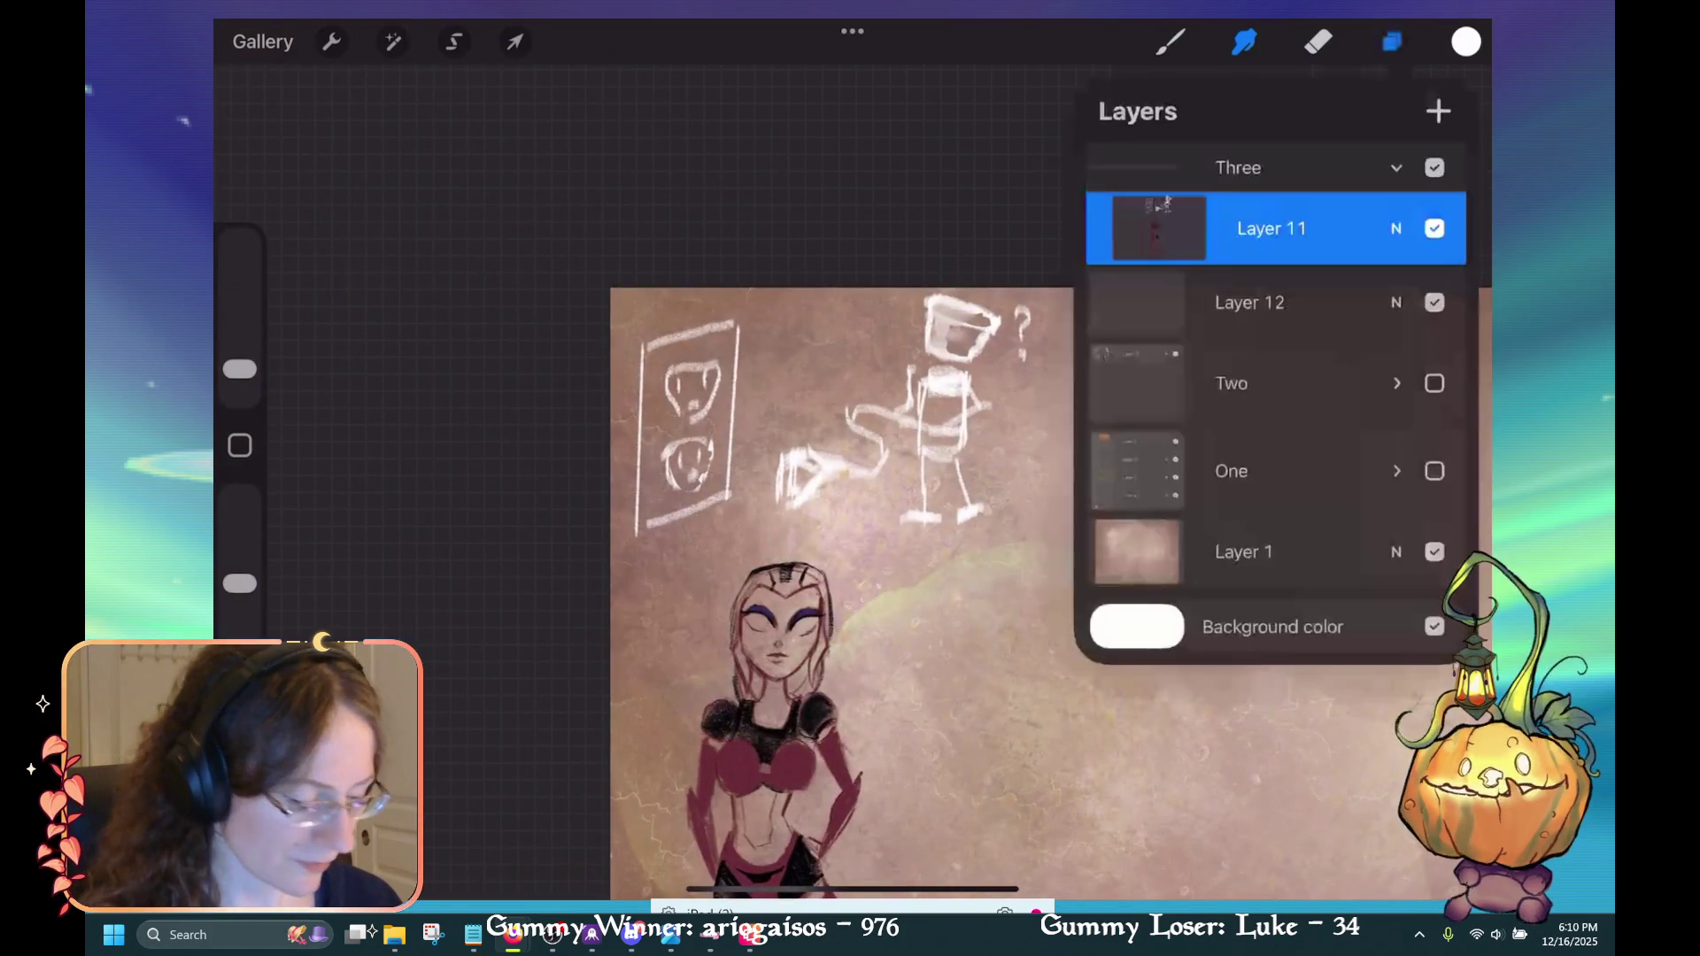
{"action": "left_click", "coordinate": [1244, 42]}
{"action": "scroll", "coordinate": [1045, 514], "scroll_direction": "up", "scroll_amount": 3}
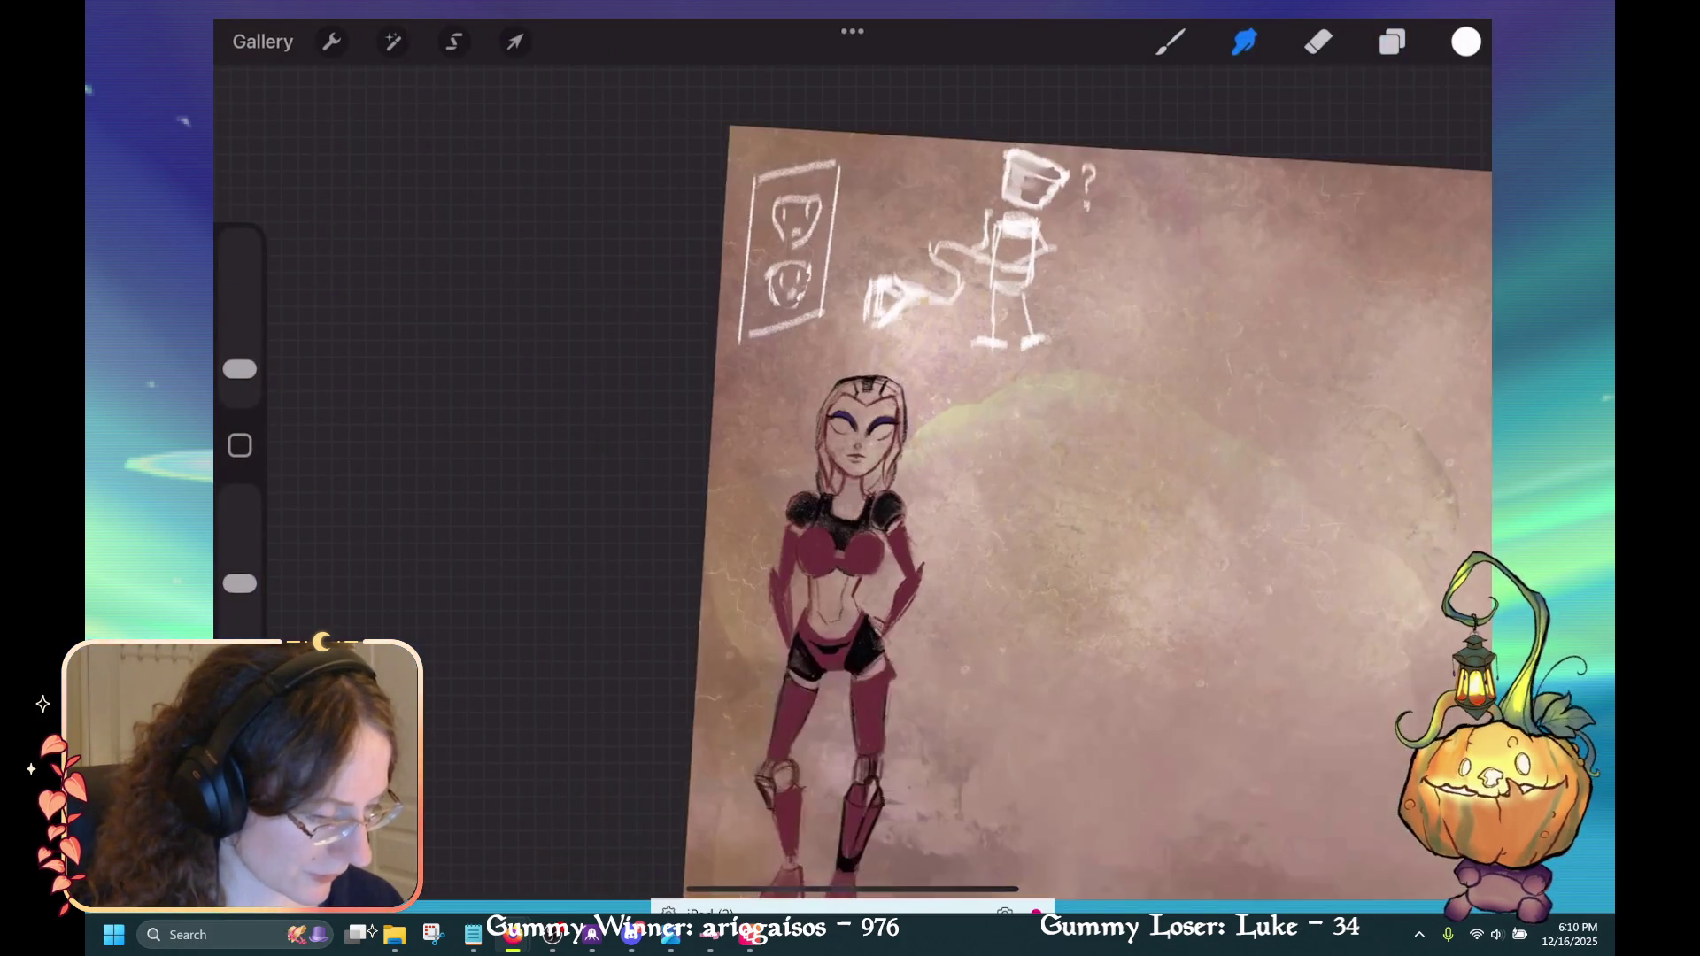
{"action": "scroll", "coordinate": [1091, 497], "scroll_direction": "up", "scroll_amount": 1}
{"action": "scroll", "coordinate": [1078, 486], "scroll_direction": "down", "scroll_amount": 1}
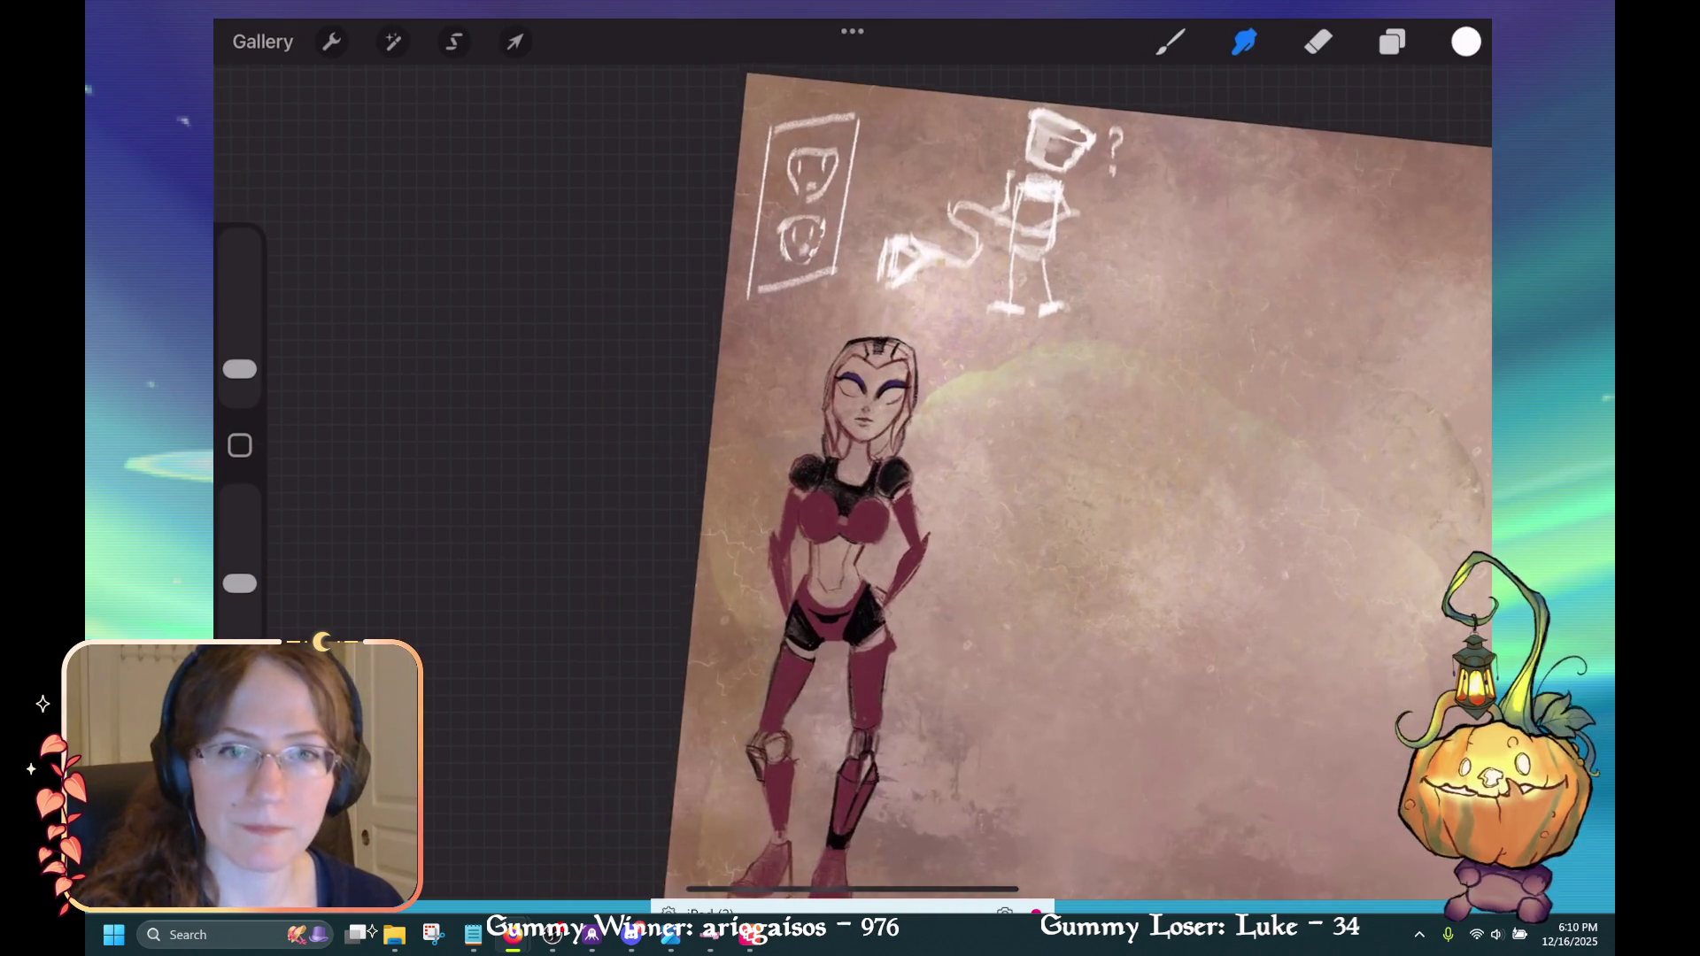
{"action": "scroll", "coordinate": [885, 496], "scroll_direction": "up", "scroll_amount": 2}
{"action": "left_click", "coordinate": [1467, 42]}
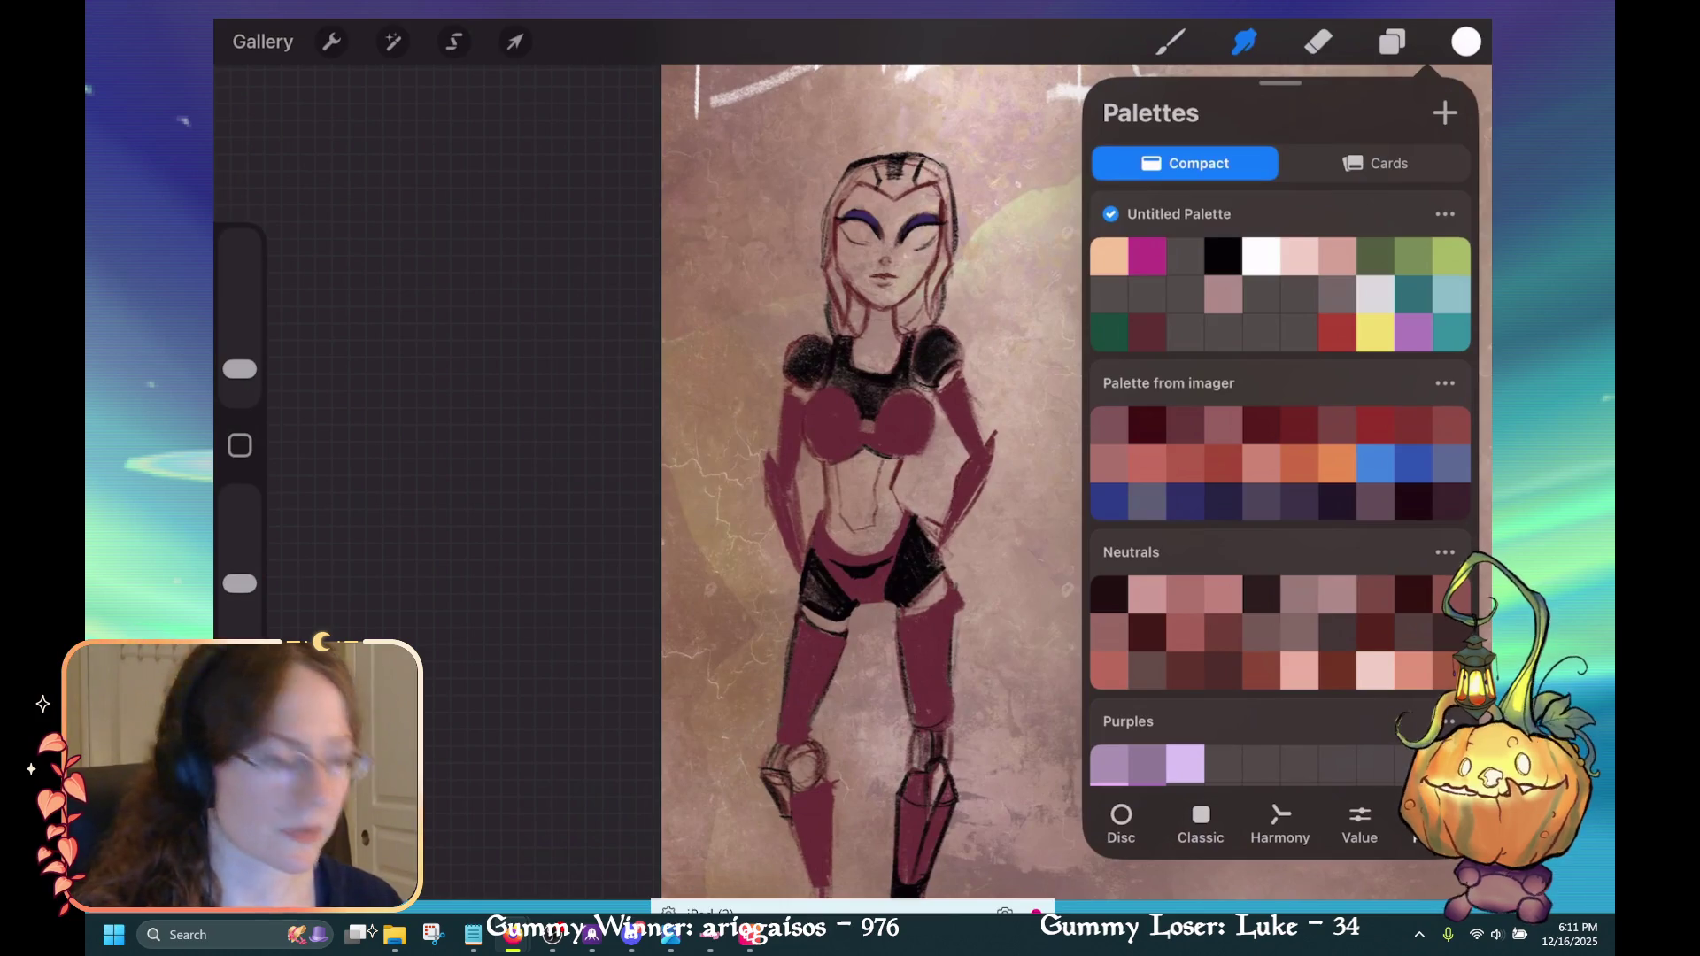
Pick a light cyan from Blues and shift it in Classic to a pale mint.
{"action": "scroll", "coordinate": [1281, 487], "scroll_direction": "down", "scroll_amount": 10}
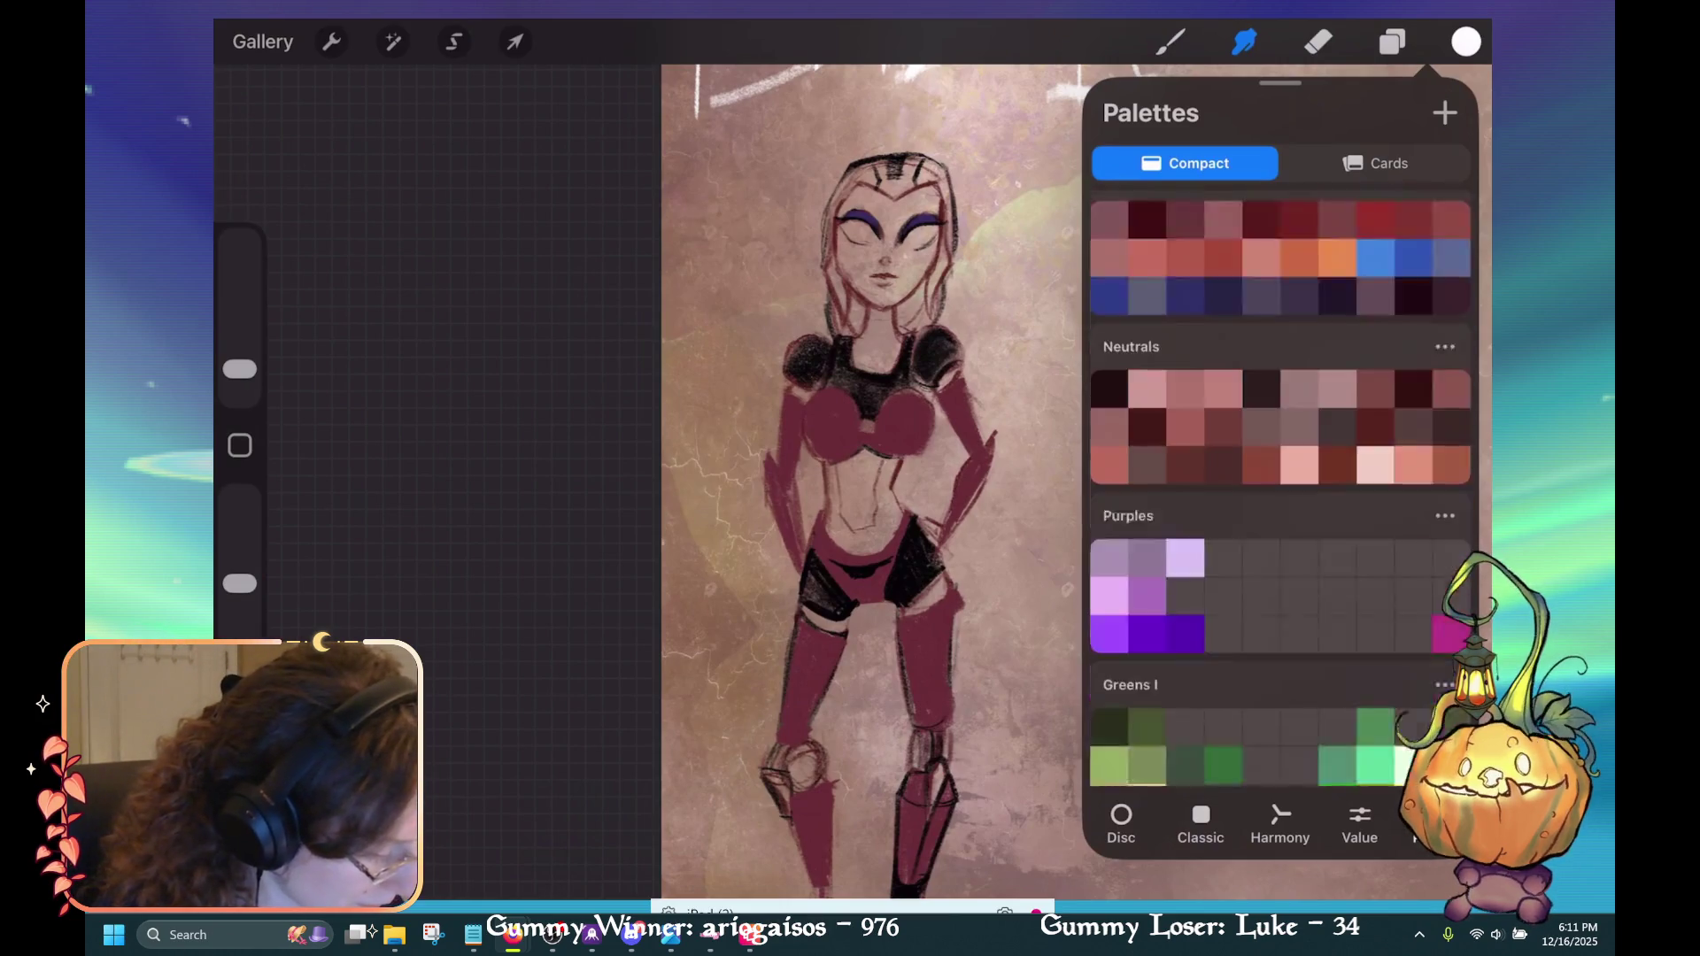
{"action": "left_click", "coordinate": [1146, 453]}
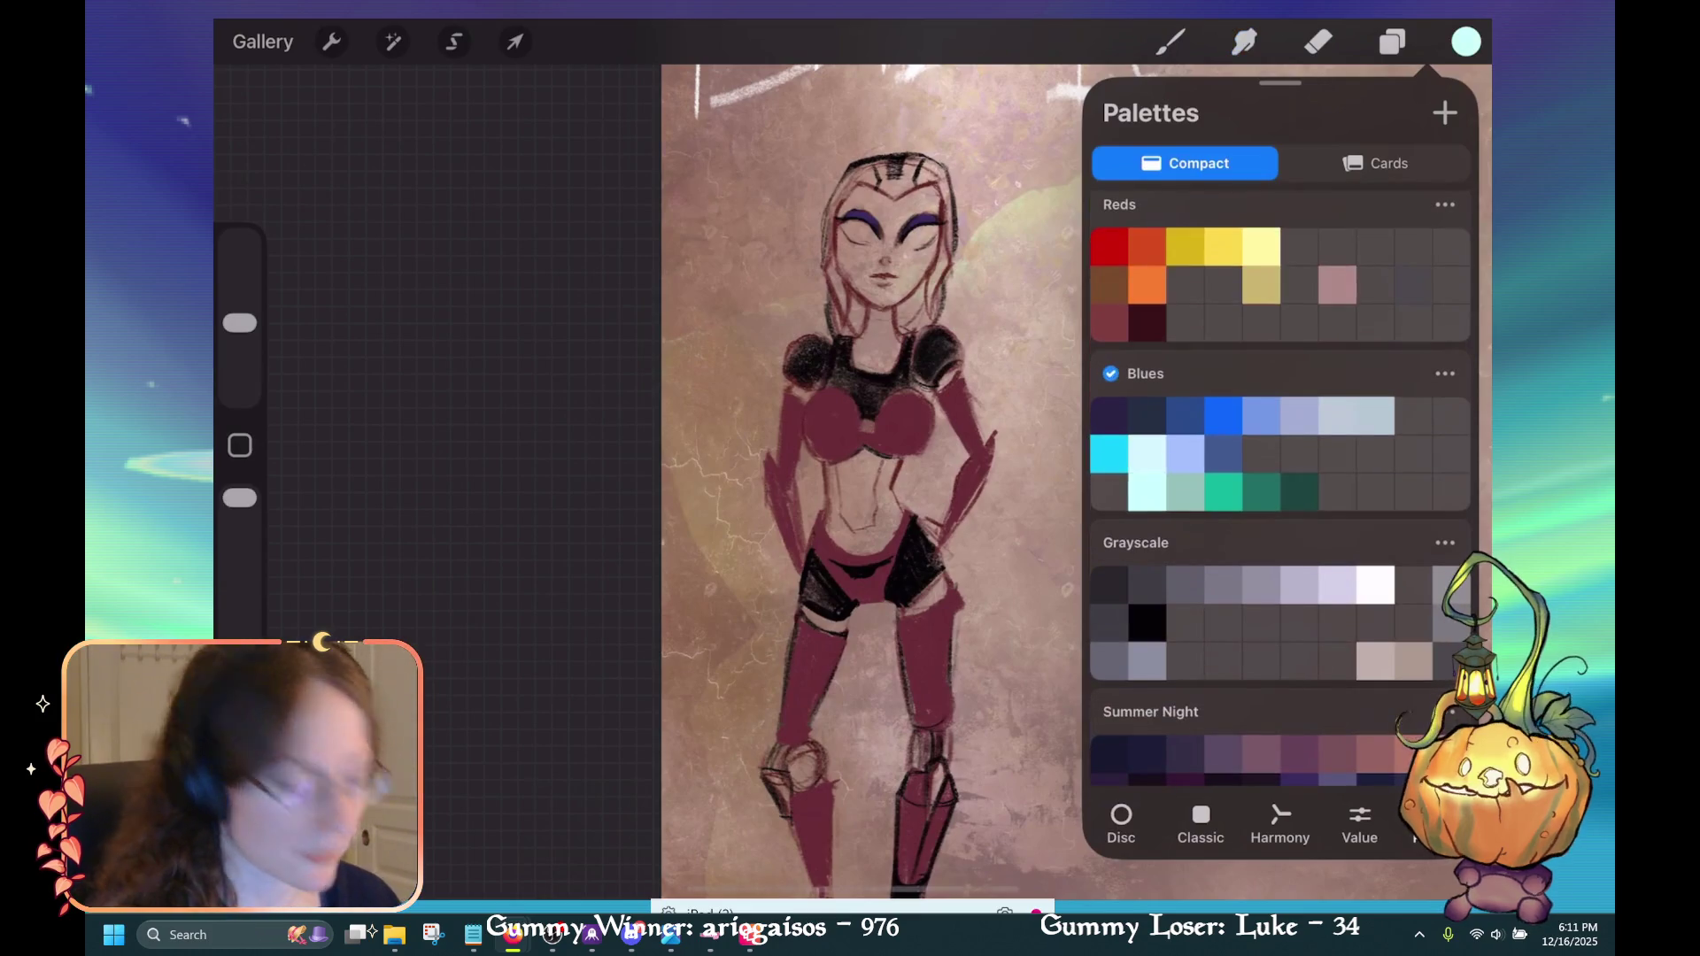
{"action": "left_click", "coordinate": [1200, 823]}
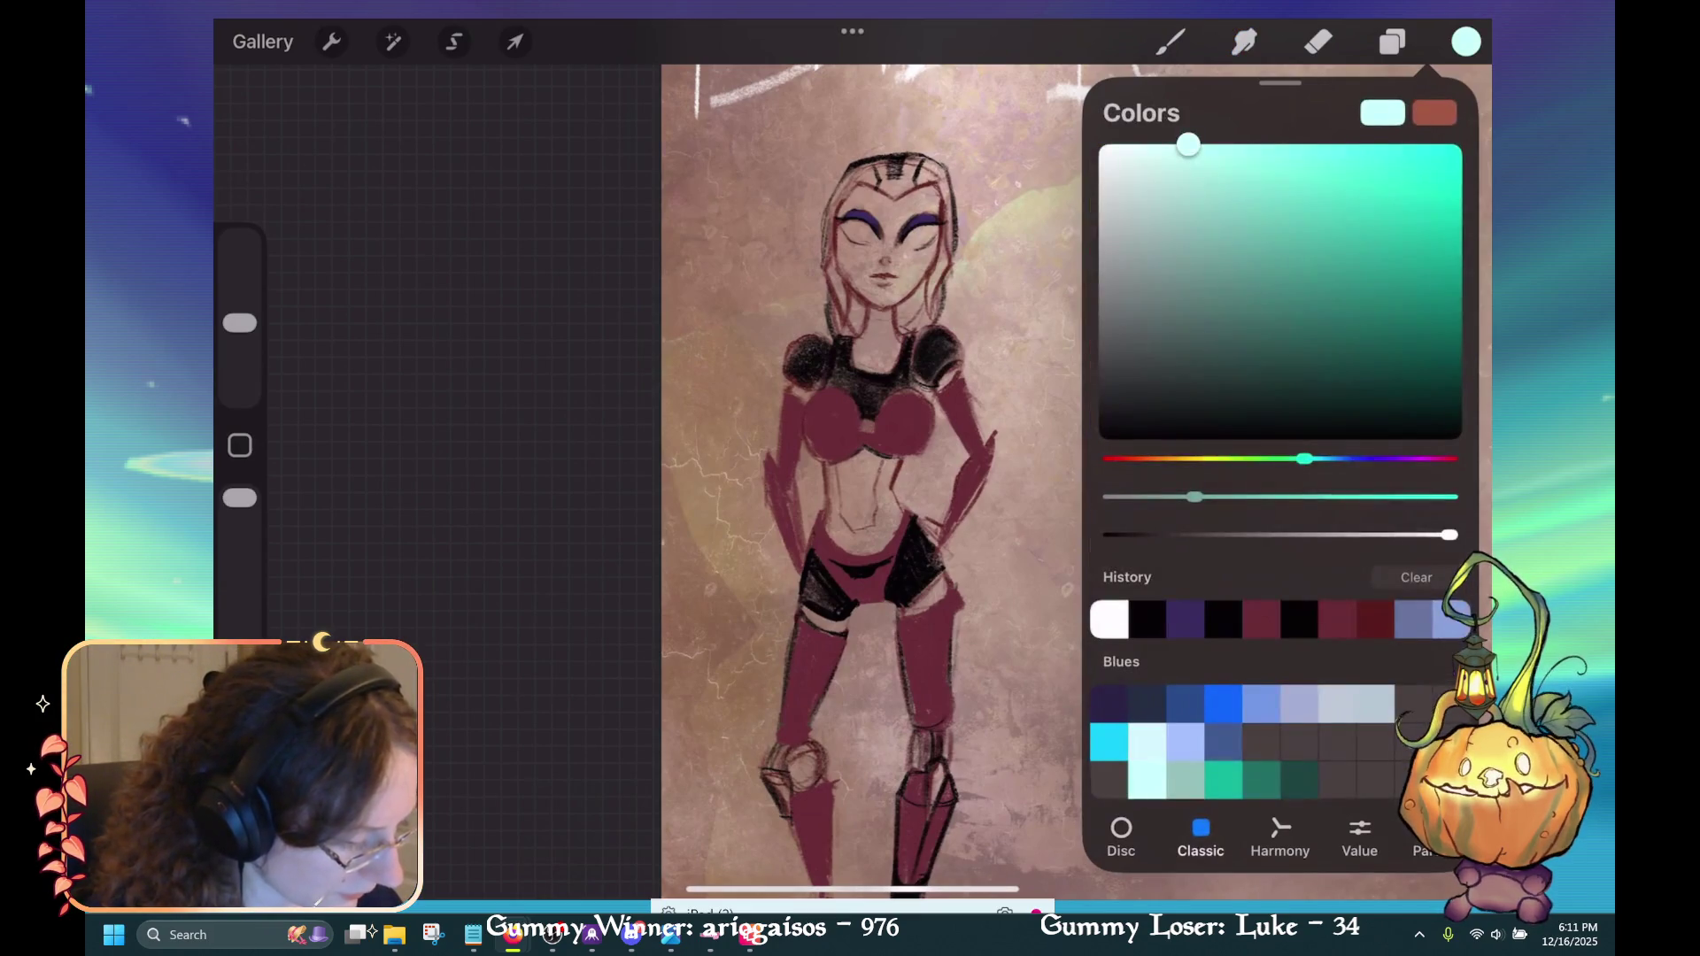
{"action": "left_click_drag", "start_coordinate": [1306, 459], "coordinate": [1294, 458]}
{"action": "mouse_move", "coordinate": [1188, 144]}
{"action": "left_mouse_down"}
{"action": "mouse_move", "coordinate": [1234, 134]}
{"action": "mouse_move", "coordinate": [1180, 139]}
{"action": "mouse_move", "coordinate": [1173, 161]}
{"action": "left_mouse_up"}
{"action": "left_click_drag", "start_coordinate": [1294, 459], "coordinate": [1282, 459]}
{"action": "mouse_move", "coordinate": [1173, 161]}
{"action": "left_mouse_down"}
{"action": "mouse_move", "coordinate": [1150, 133]}
{"action": "mouse_move", "coordinate": [1144, 173]}
{"action": "left_mouse_up"}
{"action": "left_click", "coordinate": [1393, 41]}
Test the mint on the face, undo it, and enlarge the brush.
{"action": "left_click", "coordinate": [1393, 42]}
{"action": "mouse_move", "coordinate": [886, 238]}
{"action": "left_mouse_down"}
{"action": "mouse_move", "coordinate": [872, 297]}
{"action": "mouse_move", "coordinate": [917, 212]}
{"action": "left_mouse_up"}
{"action": "key", "text": "ctrl+z"}
{"action": "mouse_move", "coordinate": [239, 324]}
{"action": "left_mouse_down"}
{"action": "mouse_move", "coordinate": [239, 258]}
{"action": "mouse_move", "coordinate": [239, 332]}
{"action": "left_mouse_up"}
{"action": "left_click", "coordinate": [1171, 41]}
Switch to the Charcoal Stick - BIG'n'BOLD brush at about 14%, undoing a test face fill.
{"action": "scroll", "coordinate": [1257, 496], "scroll_direction": "down", "scroll_amount": 10}
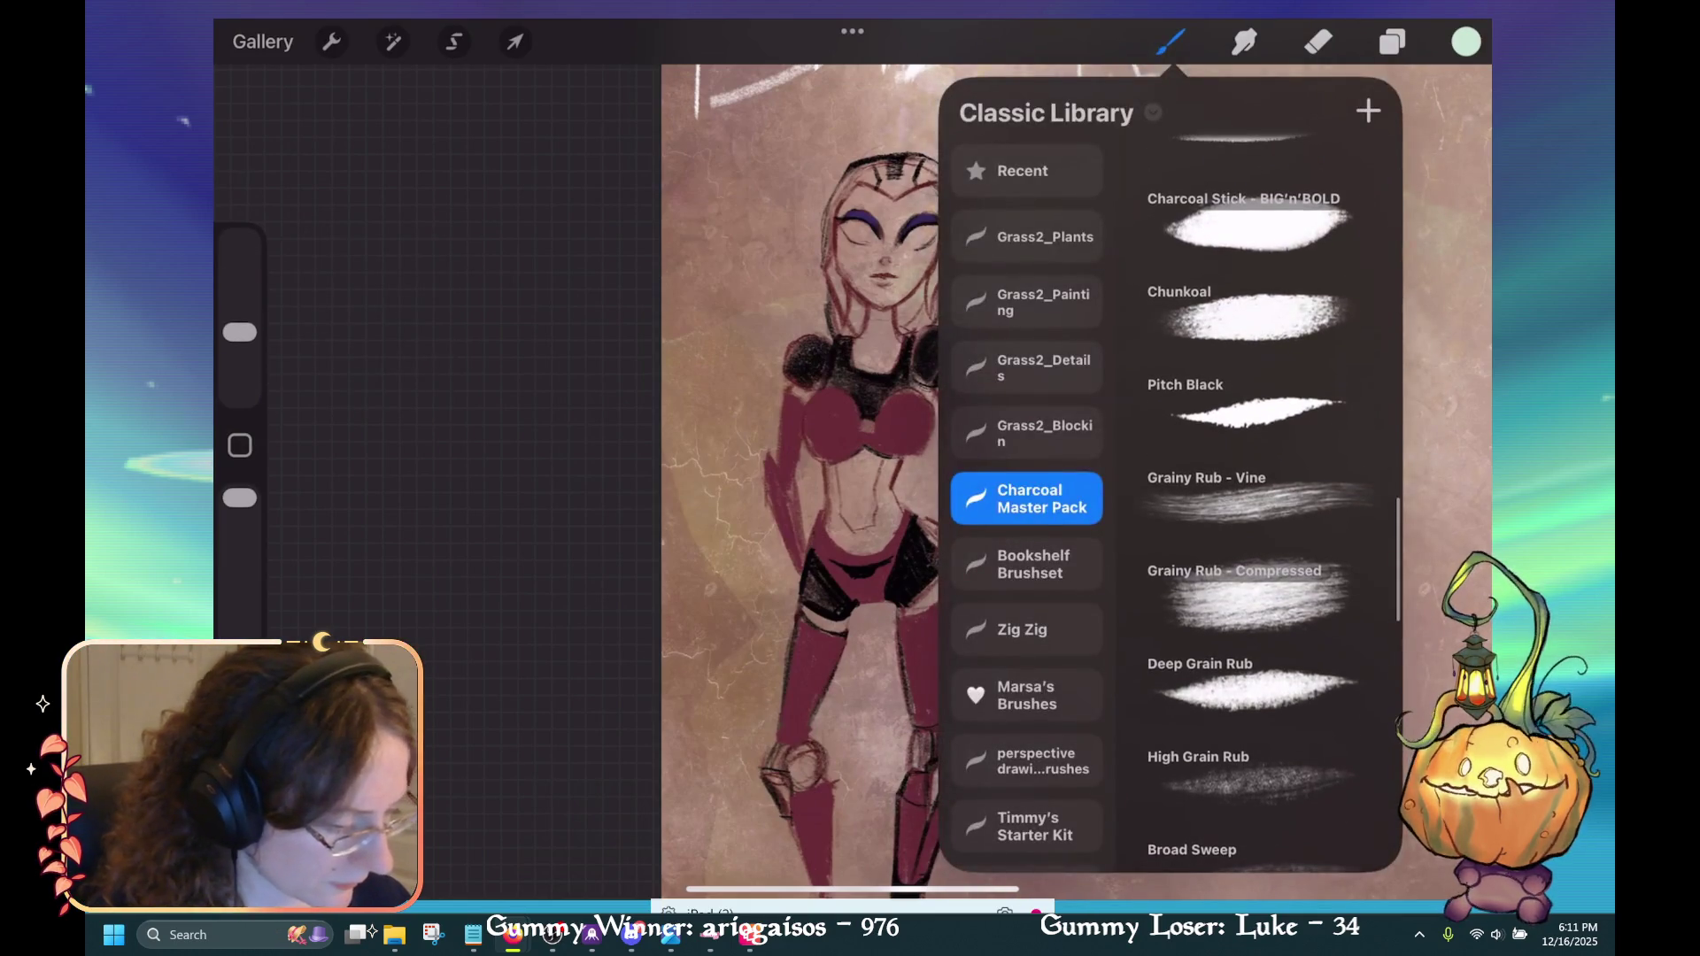
{"action": "left_click", "coordinate": [1245, 225]}
{"action": "left_click", "coordinate": [1170, 41]}
{"action": "left_click_drag", "start_coordinate": [239, 369], "coordinate": [239, 334]}
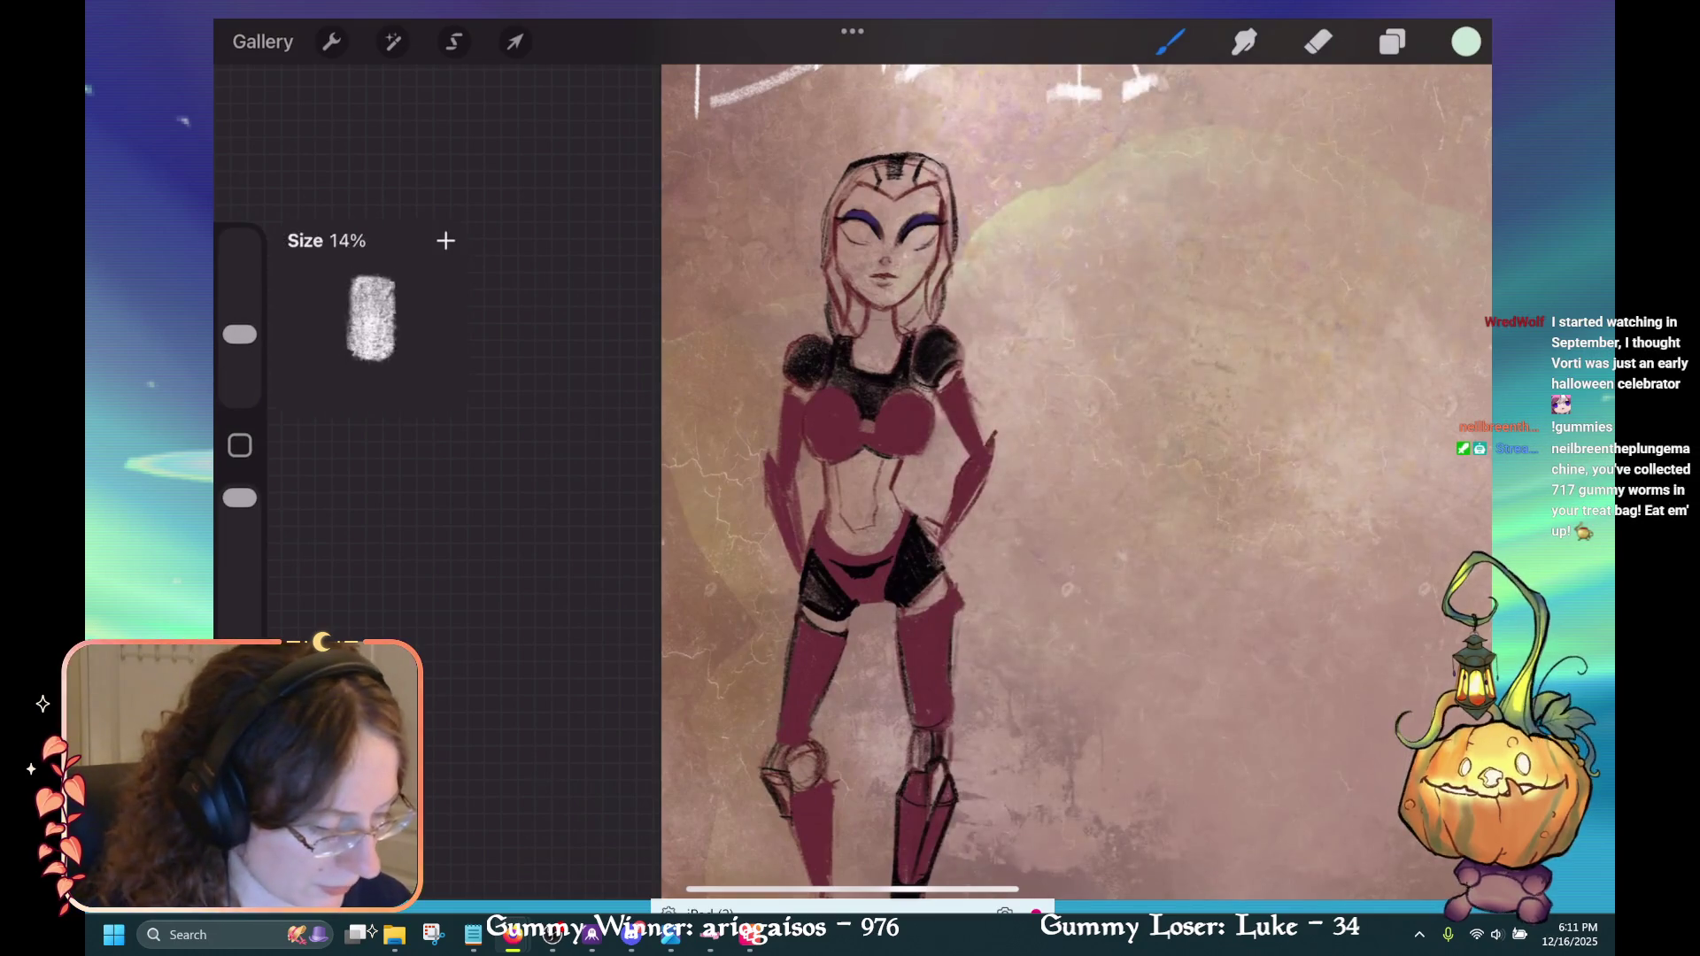
{"action": "mouse_move", "coordinate": [930, 177]}
{"action": "left_mouse_down"}
{"action": "mouse_move", "coordinate": [864, 256]}
{"action": "mouse_move", "coordinate": [886, 292]}
{"action": "left_mouse_up"}
{"action": "key", "text": "ctrl+z"}
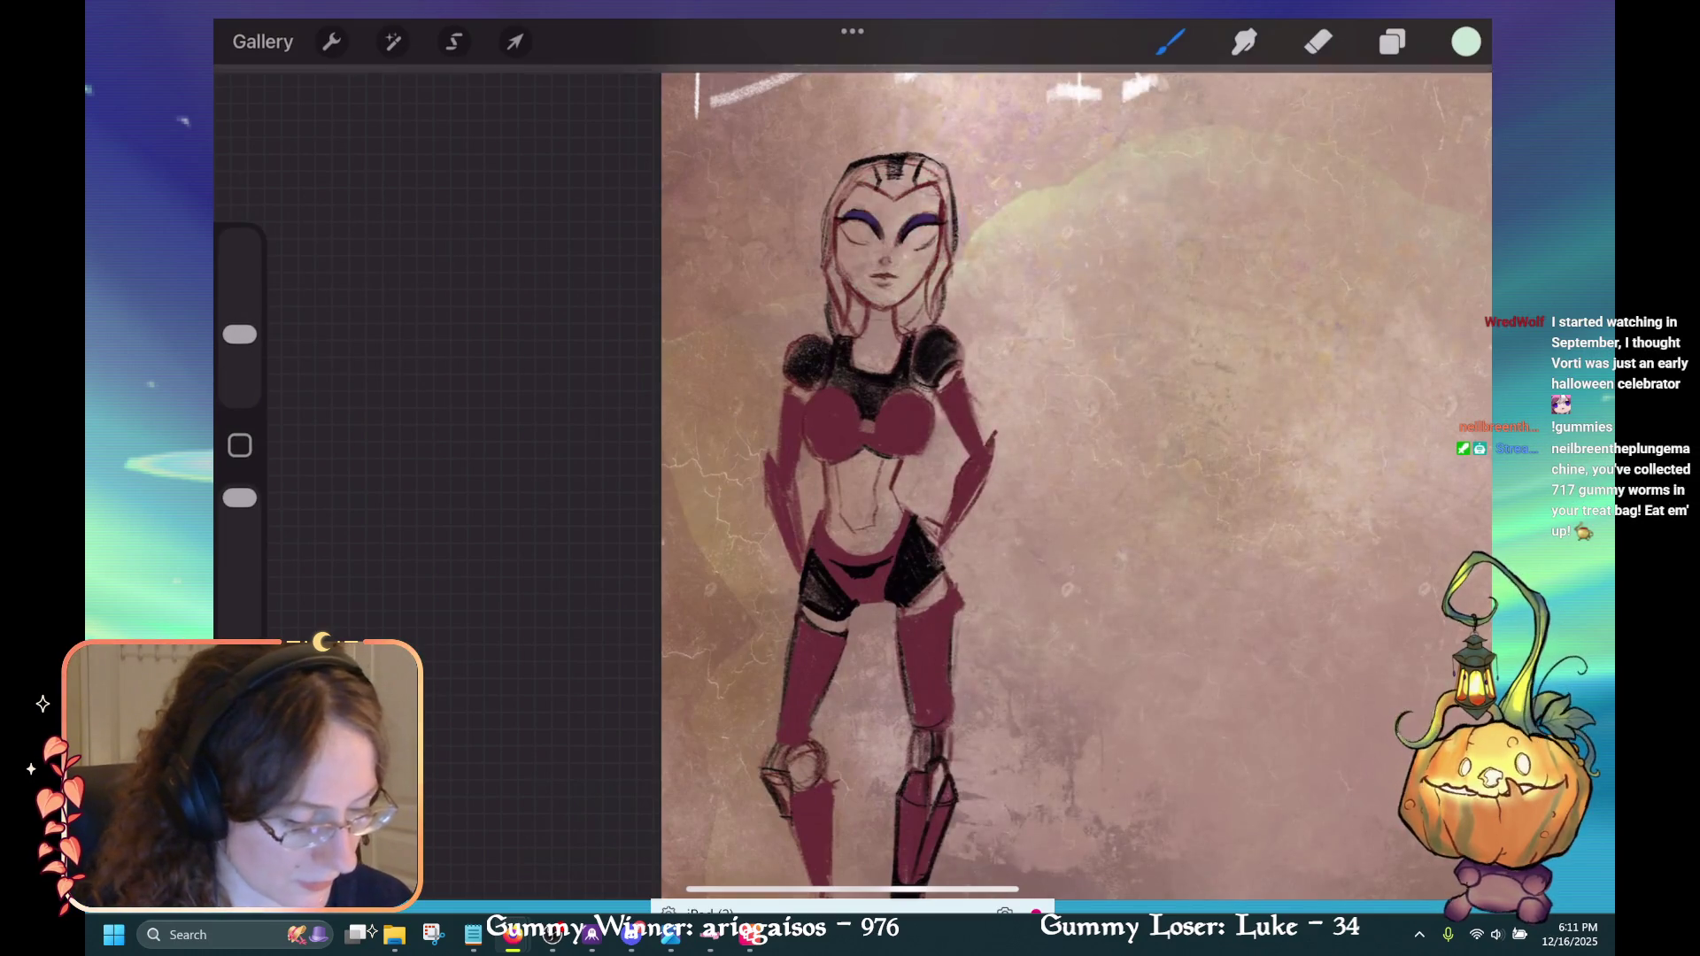
{"action": "left_click_drag", "start_coordinate": [239, 334], "coordinate": [239, 353]}
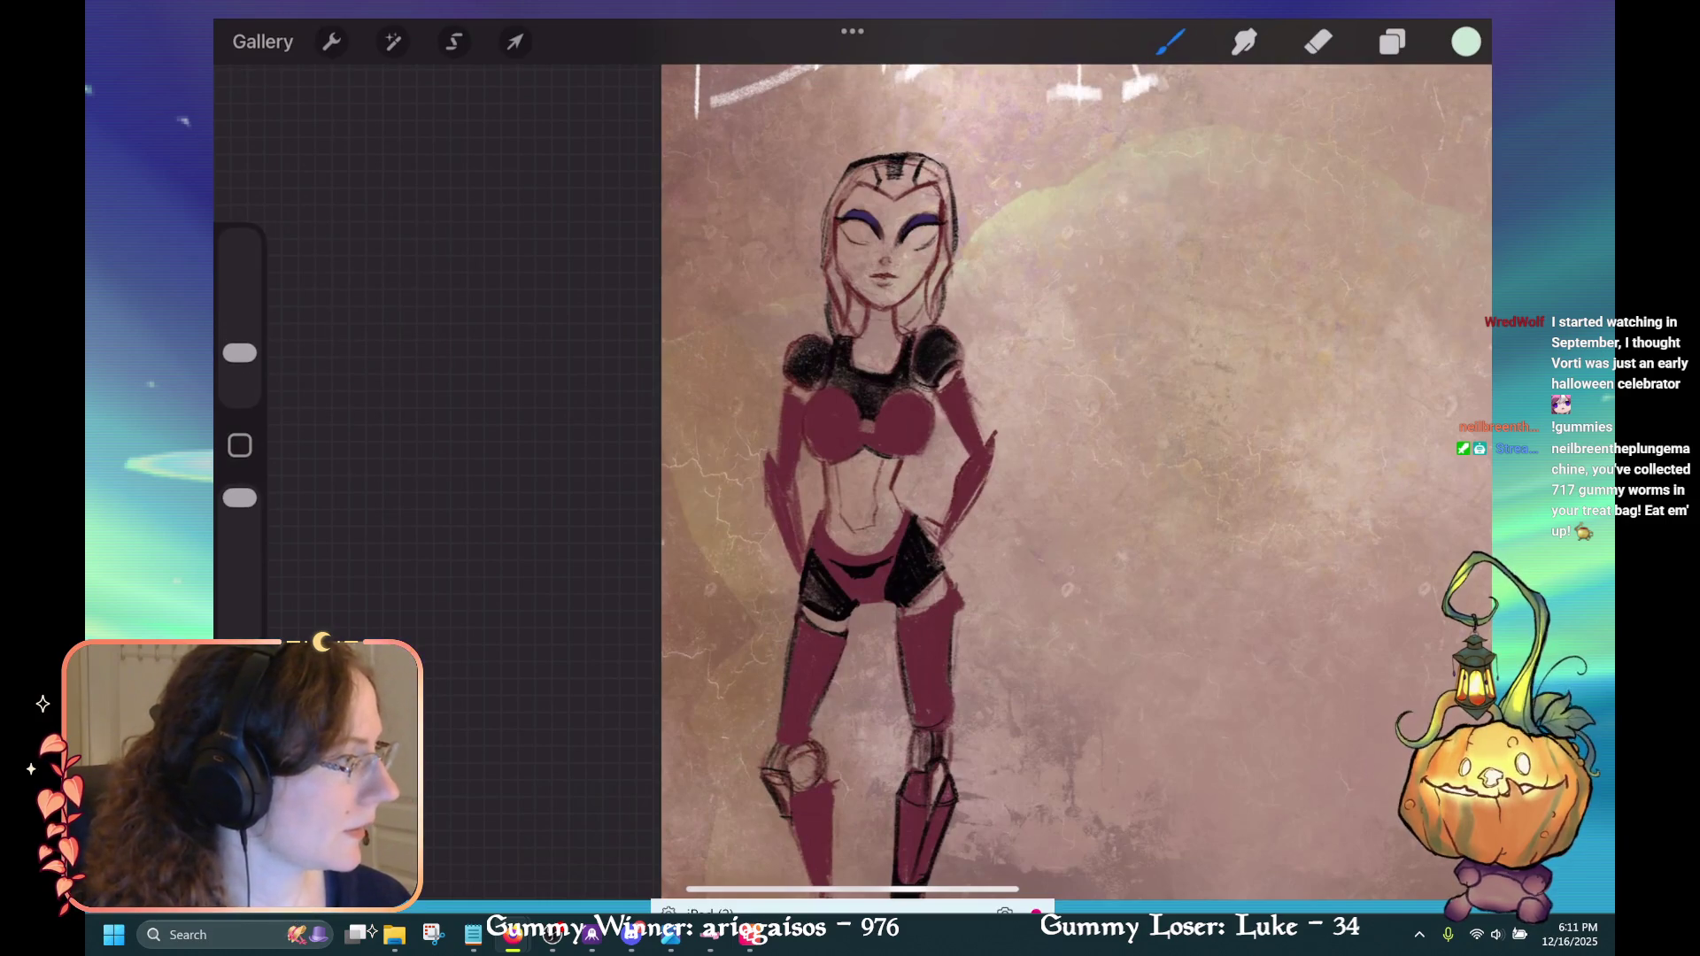
{"action": "scroll", "coordinate": [886, 354], "scroll_direction": "up", "scroll_amount": 3}
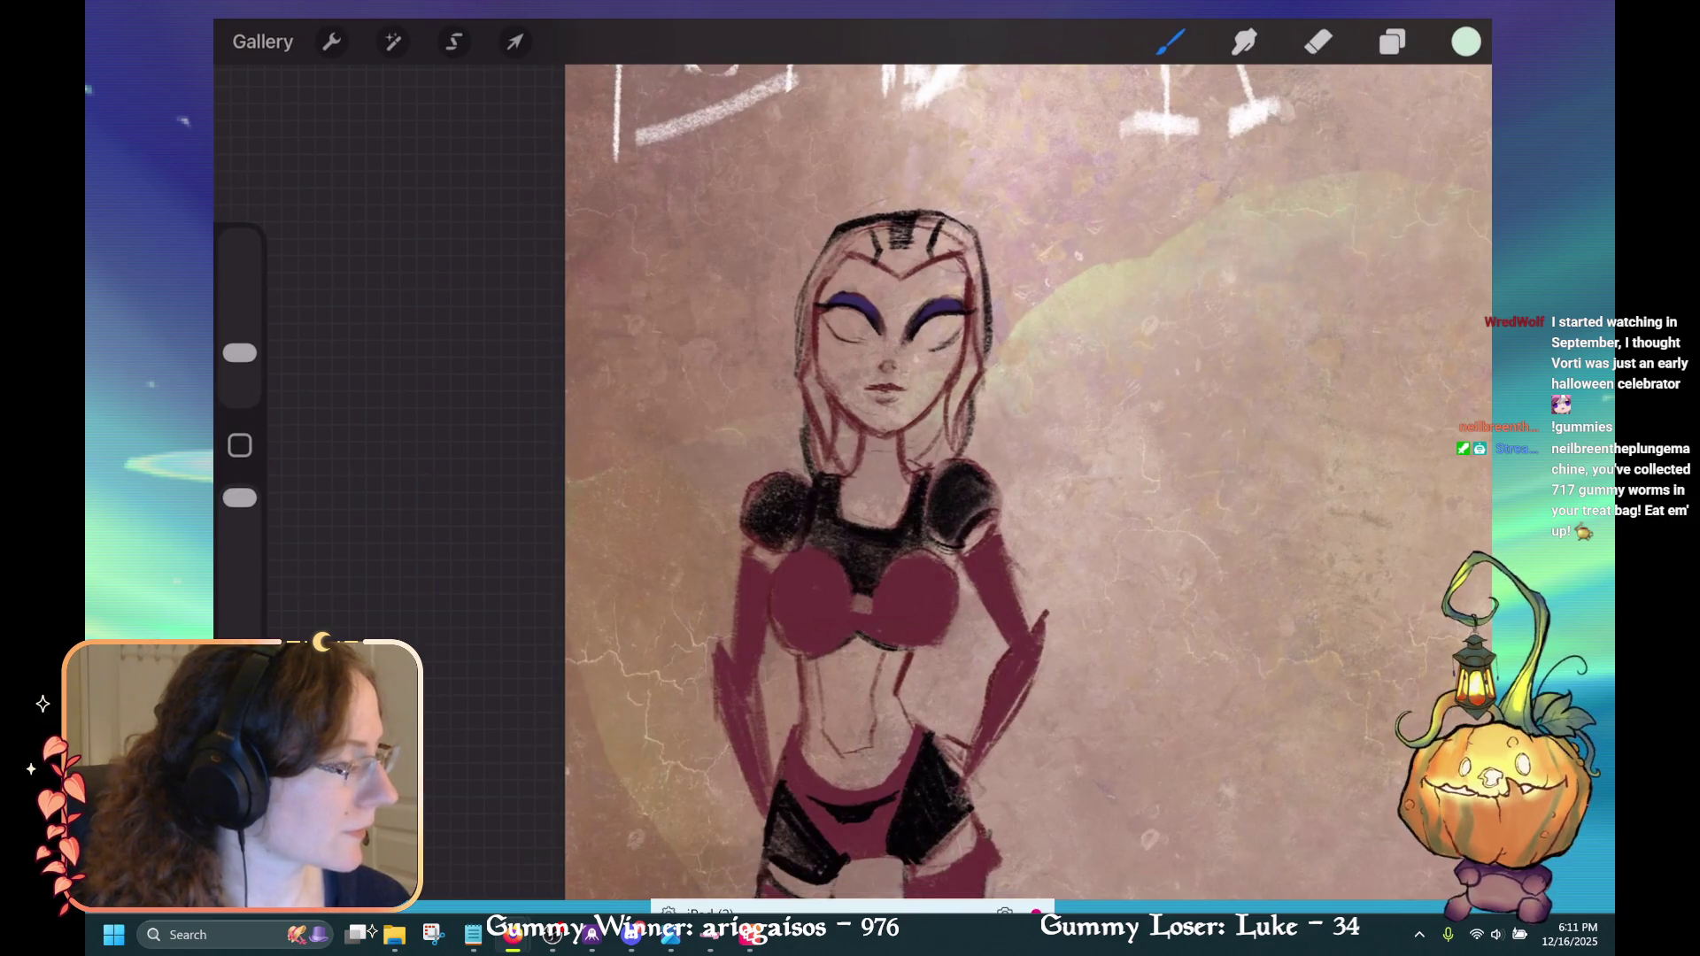
Paint pale mint over the face, forehead, cheeks and chin.
{"action": "left_click_drag", "start_coordinate": [894, 319], "coordinate": [877, 390]}
{"action": "mouse_move", "coordinate": [834, 310]}
{"action": "left_mouse_down"}
{"action": "mouse_move", "coordinate": [832, 341]}
{"action": "mouse_move", "coordinate": [885, 248]}
{"action": "mouse_move", "coordinate": [952, 355]}
{"action": "mouse_move", "coordinate": [939, 399]}
{"action": "left_mouse_up"}
{"action": "left_click_drag", "start_coordinate": [837, 355], "coordinate": [921, 403]}
{"action": "mouse_move", "coordinate": [815, 324]}
{"action": "left_mouse_down"}
{"action": "mouse_move", "coordinate": [819, 372]}
{"action": "mouse_move", "coordinate": [921, 434]}
{"action": "mouse_move", "coordinate": [895, 496]}
{"action": "left_mouse_up"}
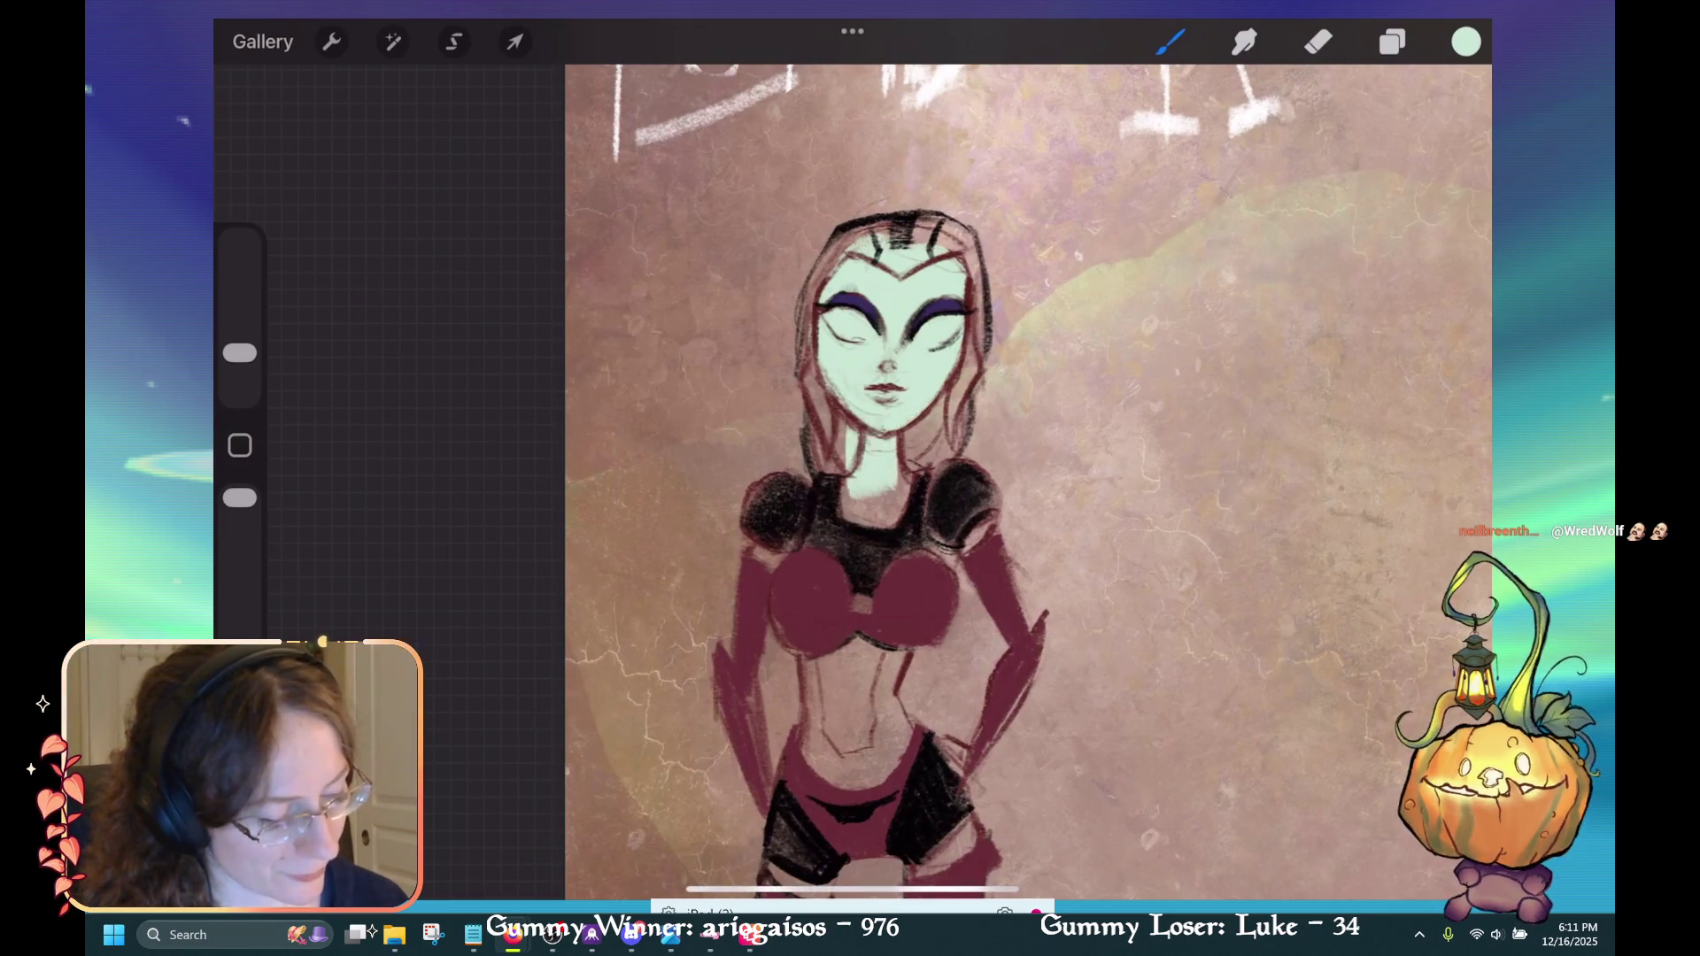
Repaint the neck in mint after shrinking the brush to 3%.
{"action": "key", "text": "ctrl+z"}
{"action": "left_click_drag", "start_coordinate": [239, 353], "coordinate": [239, 369]}
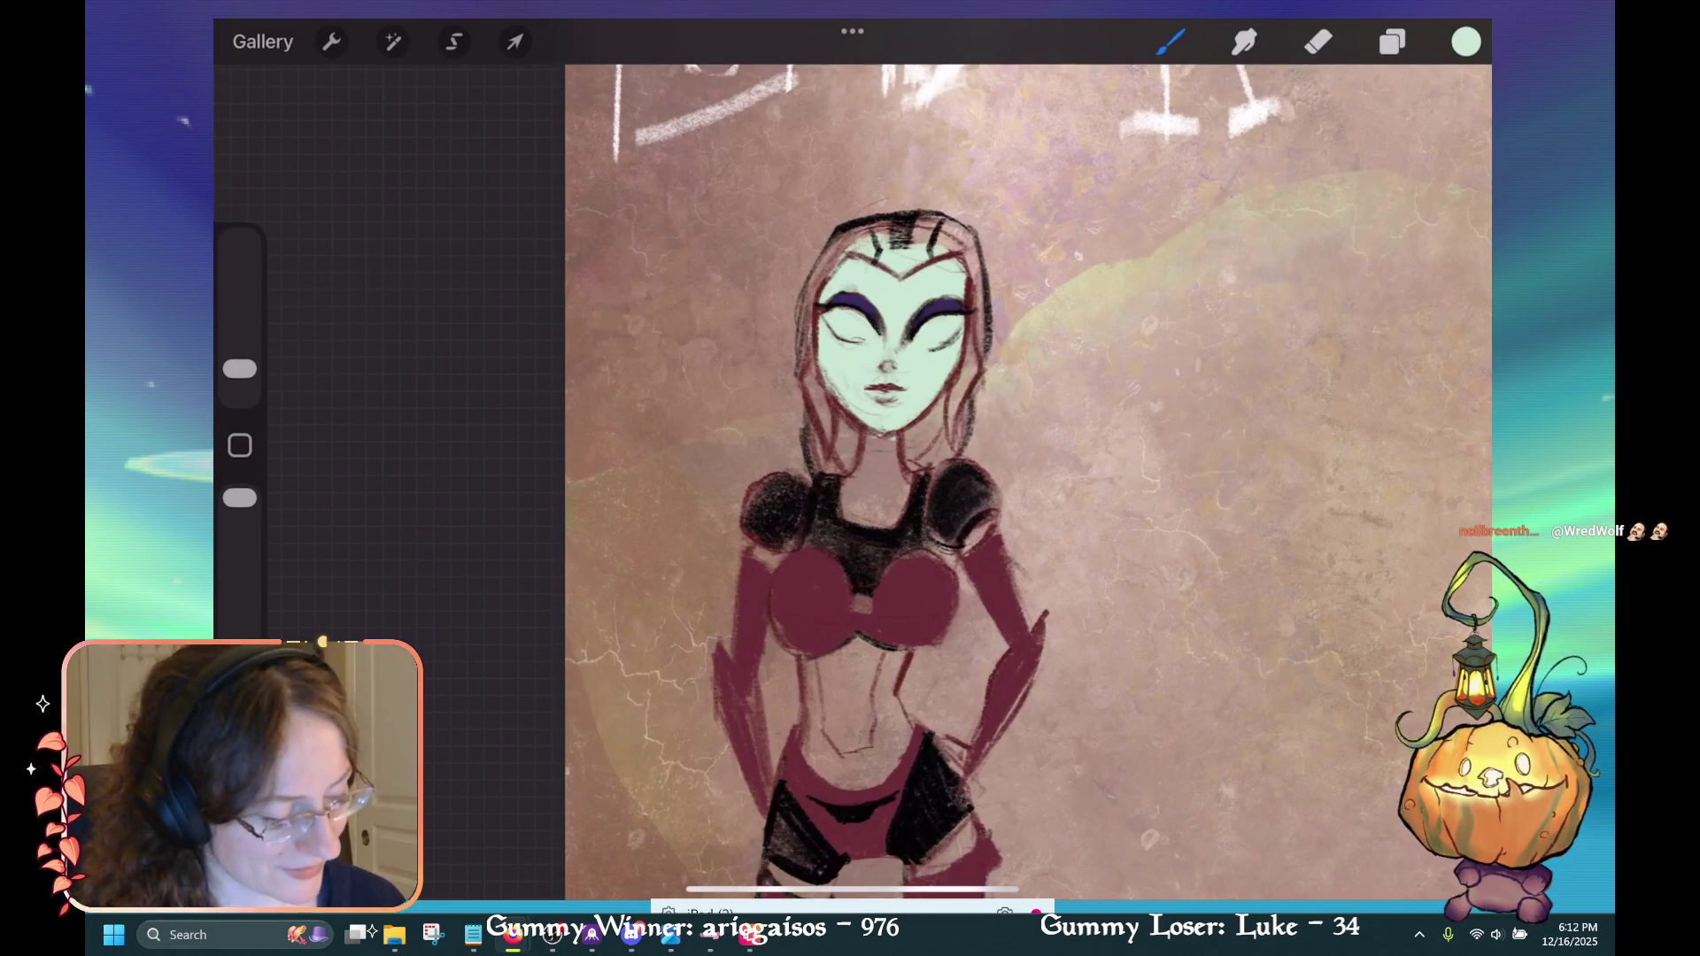
{"action": "left_click_drag", "start_coordinate": [888, 439], "coordinate": [888, 527]}
{"action": "key", "text": "ctrl+z"}
{"action": "mouse_move", "coordinate": [875, 439]}
{"action": "left_mouse_down"}
{"action": "mouse_move", "coordinate": [877, 518]}
{"action": "mouse_move", "coordinate": [892, 491]}
{"action": "mouse_move", "coordinate": [865, 500]}
{"action": "mouse_move", "coordinate": [894, 515]}
{"action": "left_mouse_up"}
{"action": "mouse_move", "coordinate": [876, 471]}
{"action": "left_mouse_down"}
{"action": "mouse_move", "coordinate": [877, 526]}
{"action": "mouse_move", "coordinate": [850, 502]}
{"action": "left_mouse_up"}
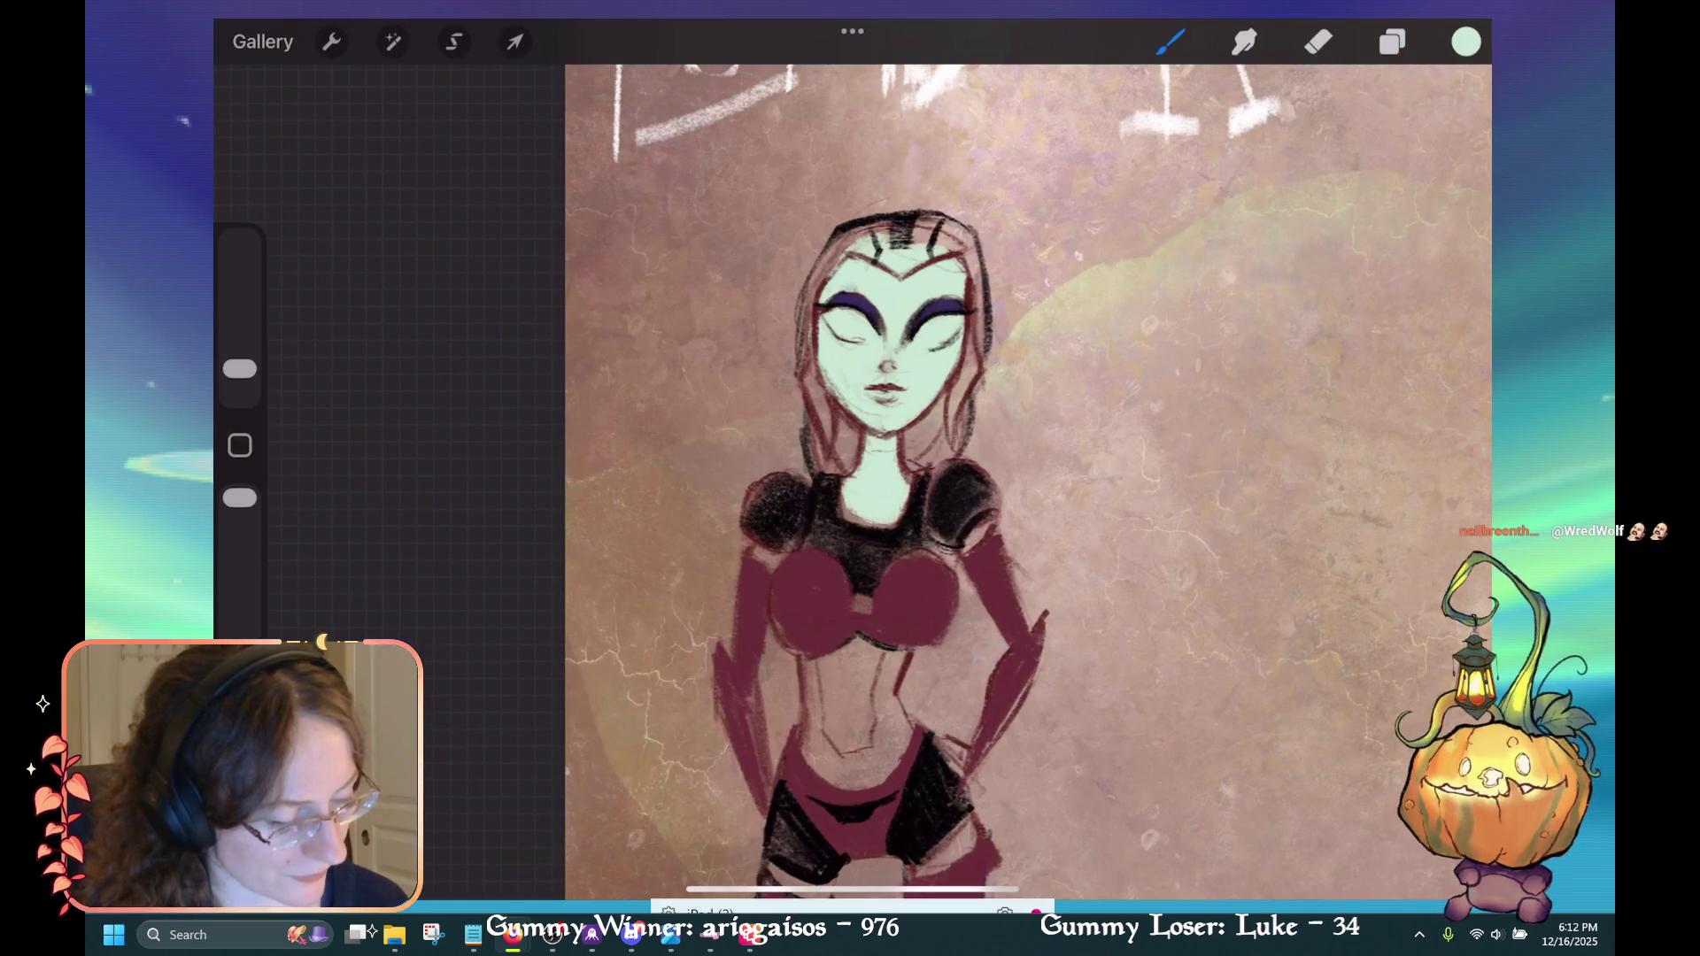
Rotate the canvas and fill the belly and waist with pale mint.
{"action": "mouse_move", "coordinate": [894, 336]}
{"action": "left_mouse_down"}
{"action": "mouse_move", "coordinate": [922, 133]}
{"action": "mouse_move", "coordinate": [1053, 168]}
{"action": "left_mouse_up"}
{"action": "left_click_drag", "start_coordinate": [921, 469], "coordinate": [912, 571]}
{"action": "mouse_move", "coordinate": [930, 443]}
{"action": "left_mouse_down"}
{"action": "mouse_move", "coordinate": [894, 558]}
{"action": "mouse_move", "coordinate": [876, 544]}
{"action": "left_mouse_up"}
{"action": "left_click_drag", "start_coordinate": [872, 438], "coordinate": [872, 580]}
{"action": "left_click_drag", "start_coordinate": [895, 500], "coordinate": [890, 562]}
{"action": "left_click_drag", "start_coordinate": [881, 441], "coordinate": [857, 514]}
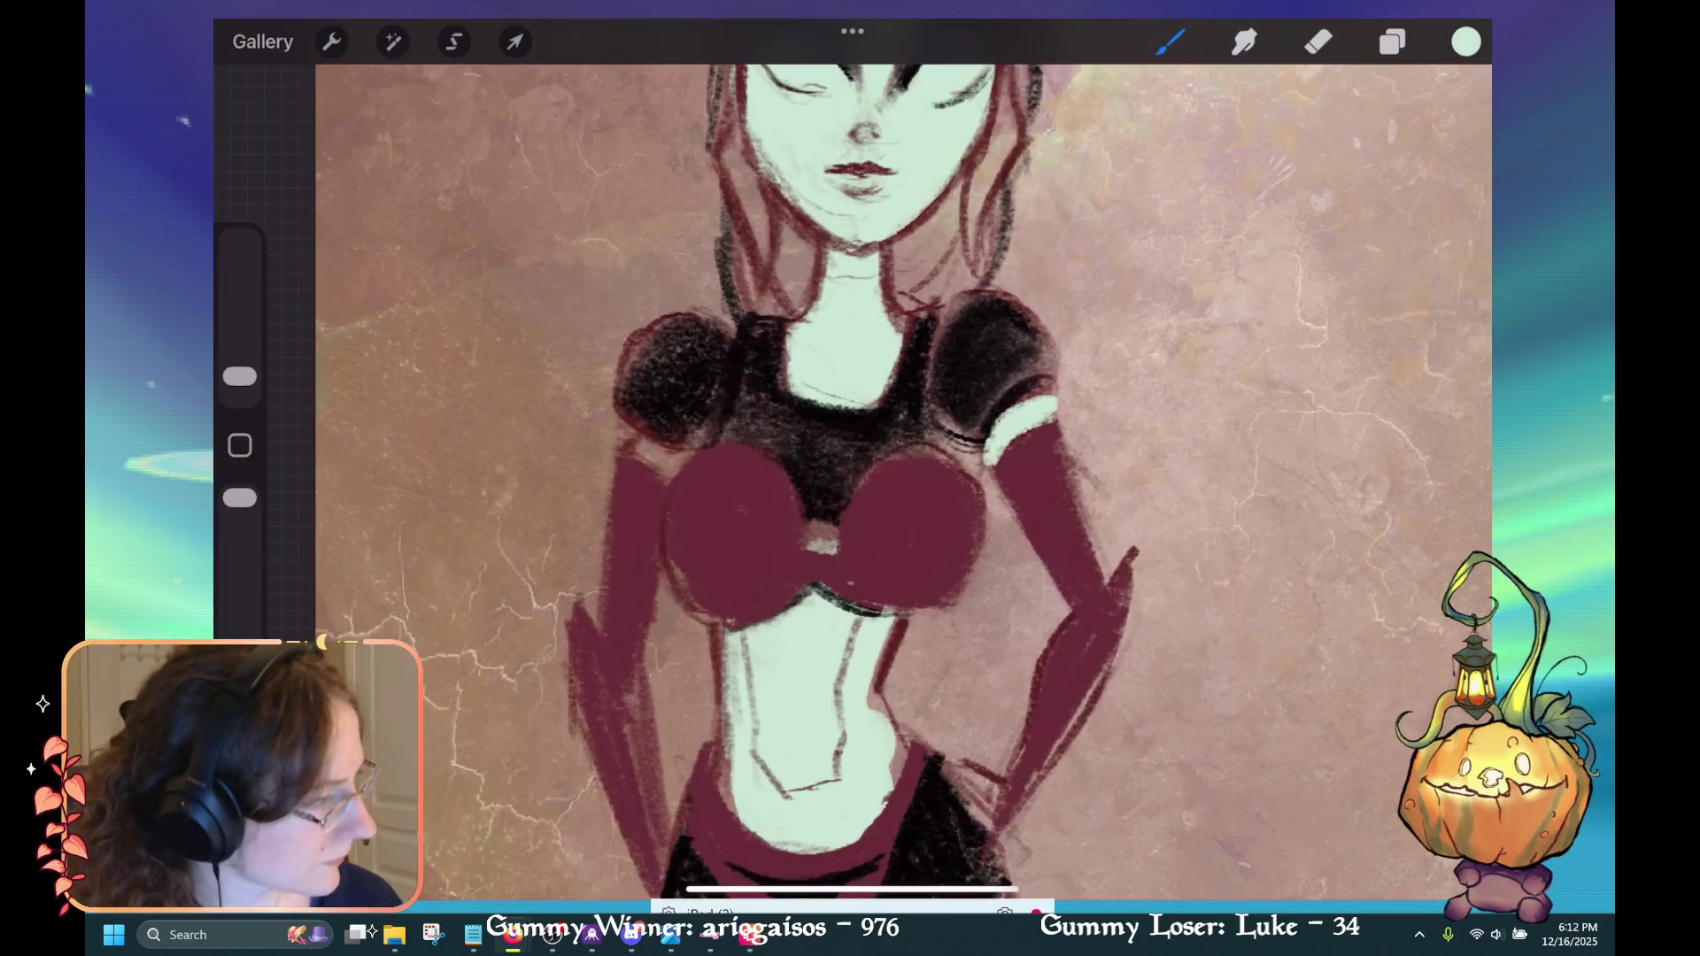
Try painting a pale cuff on the arm, then undo all the cuff strokes.
{"action": "key", "text": "ctrl+z"}
{"action": "left_click_drag", "start_coordinate": [620, 439], "coordinate": [669, 469]}
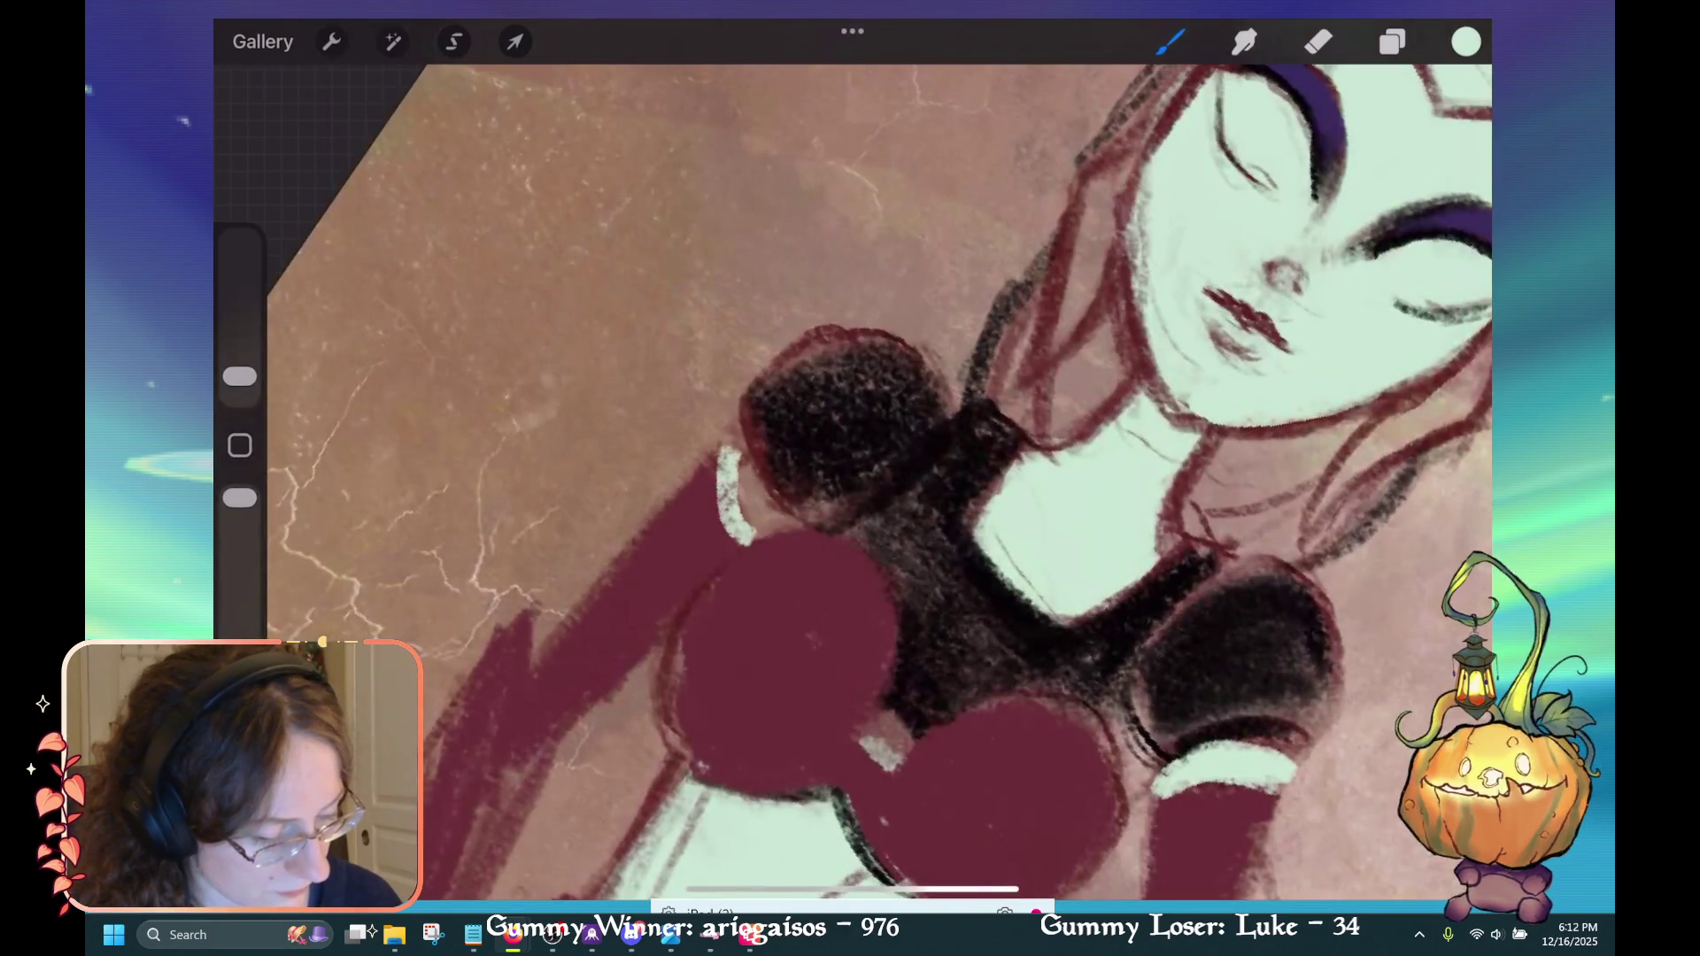
{"action": "left_click_drag", "start_coordinate": [726, 447], "coordinate": [744, 531]}
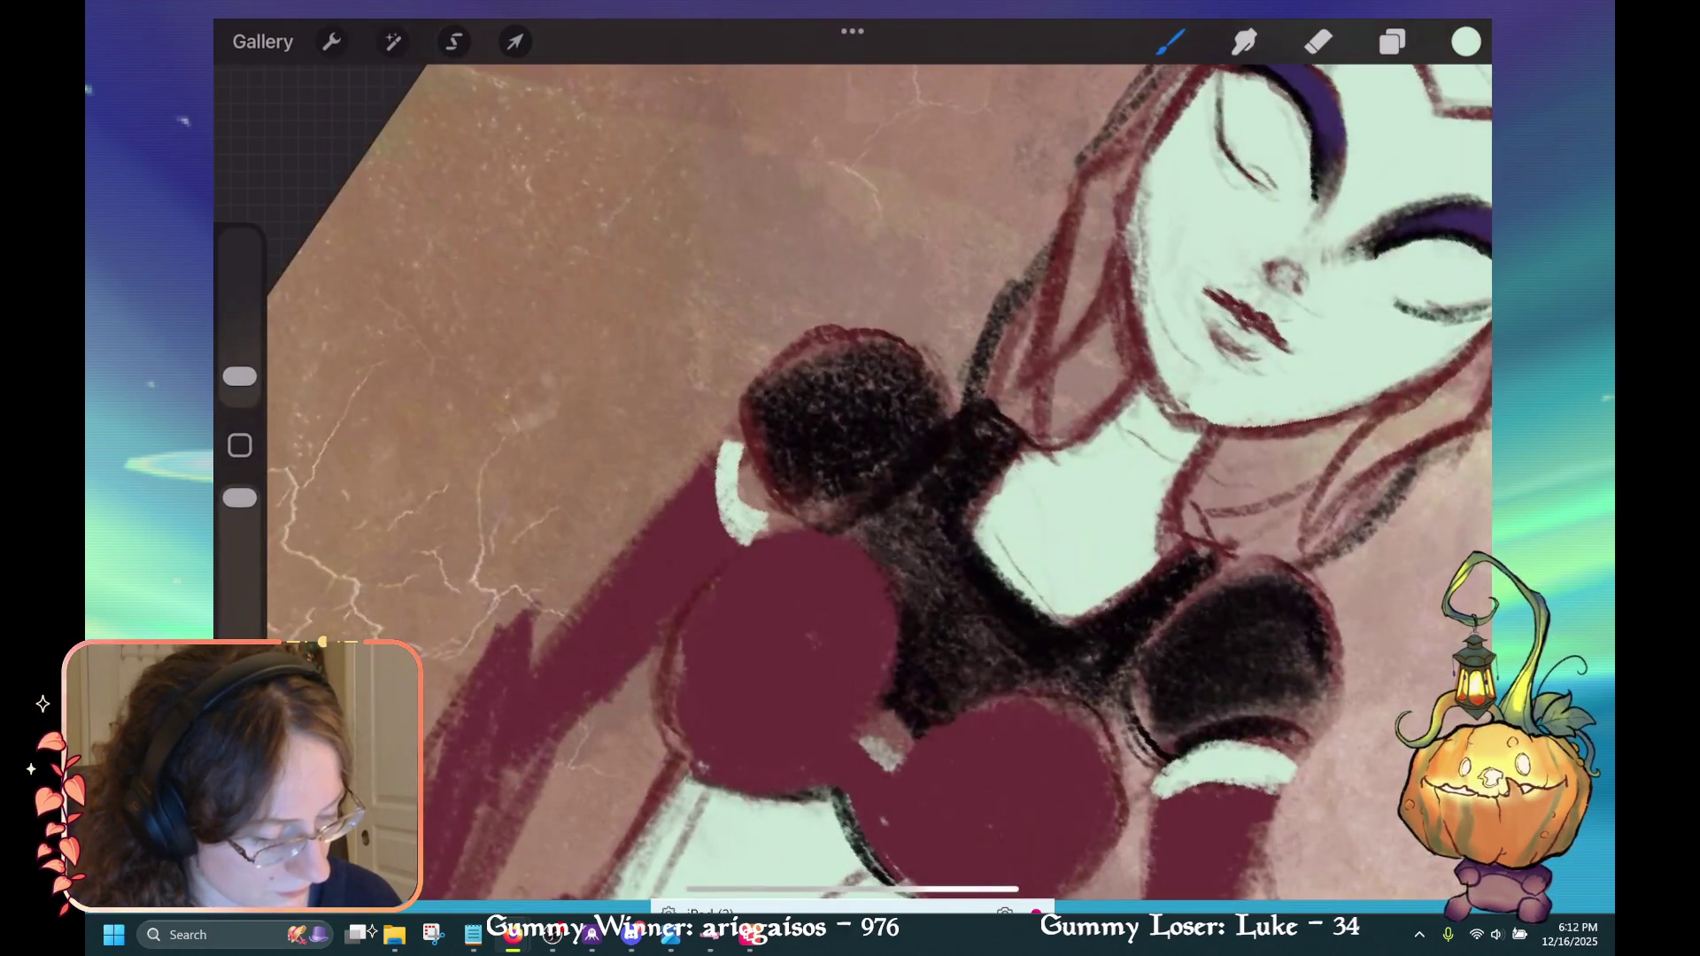
{"action": "key", "text": "ctrl+z"}
{"action": "left_click_drag", "start_coordinate": [726, 452], "coordinate": [748, 536]}
{"action": "left_click_drag", "start_coordinate": [714, 460], "coordinate": [718, 496]}
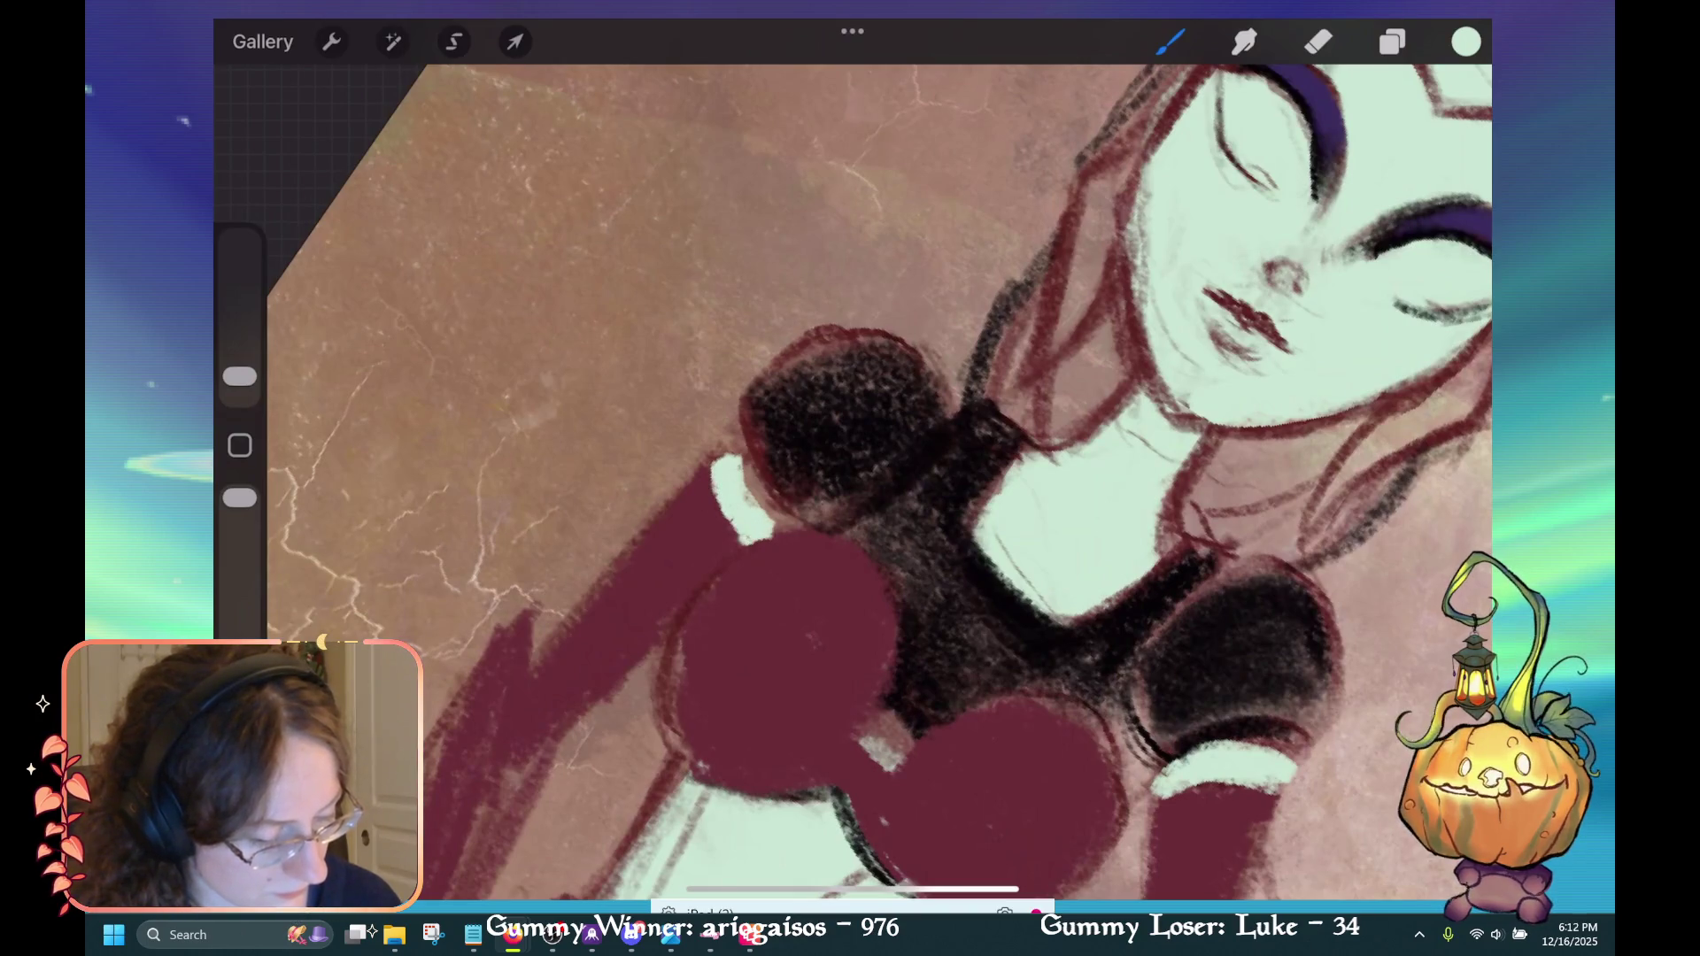
{"action": "key", "text": "ctrl+z"}
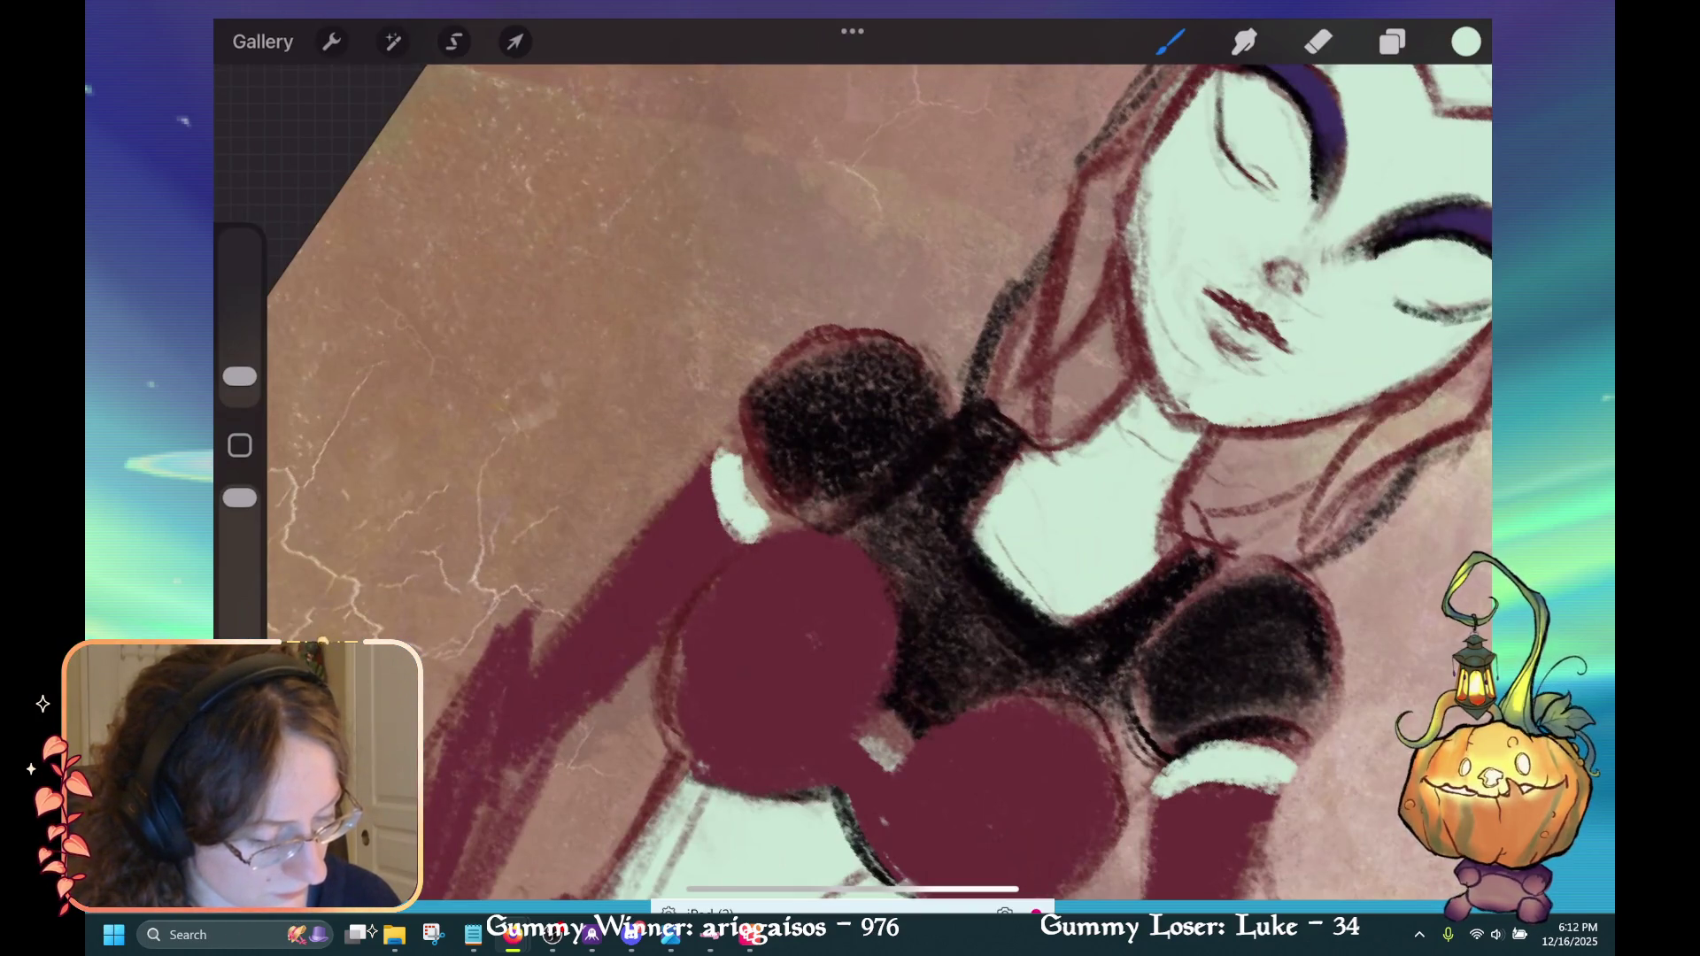
{"action": "key", "text": "ctrl+z"}
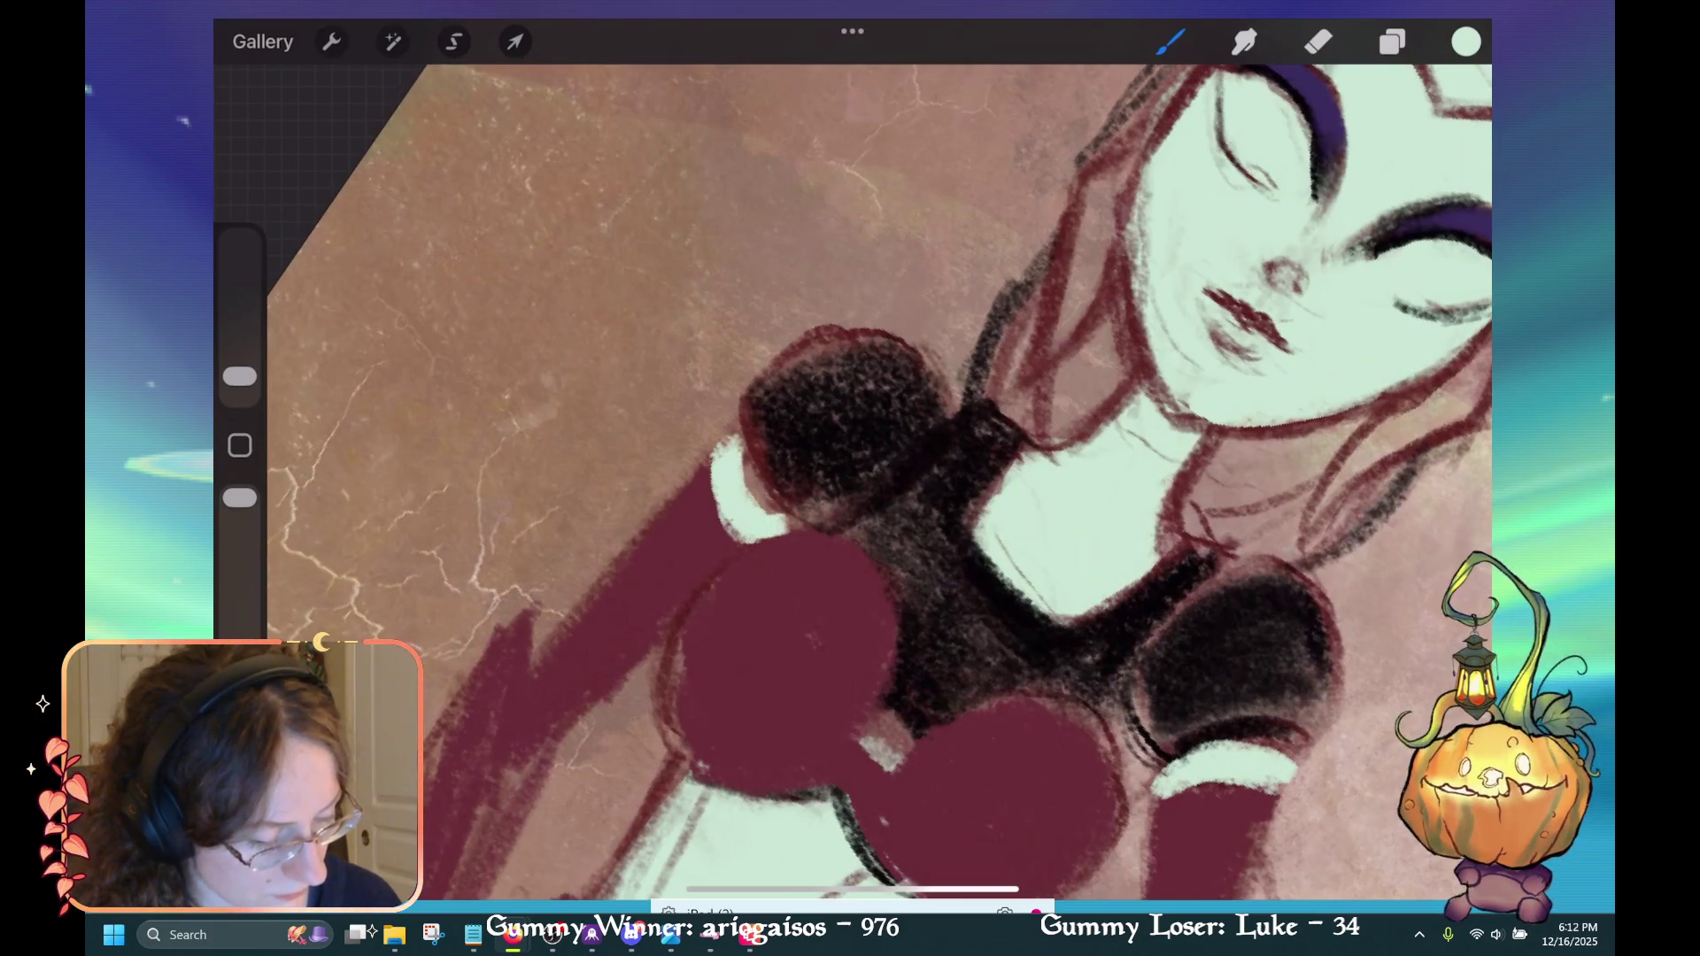
{"action": "key", "text": "ctrl+z"}
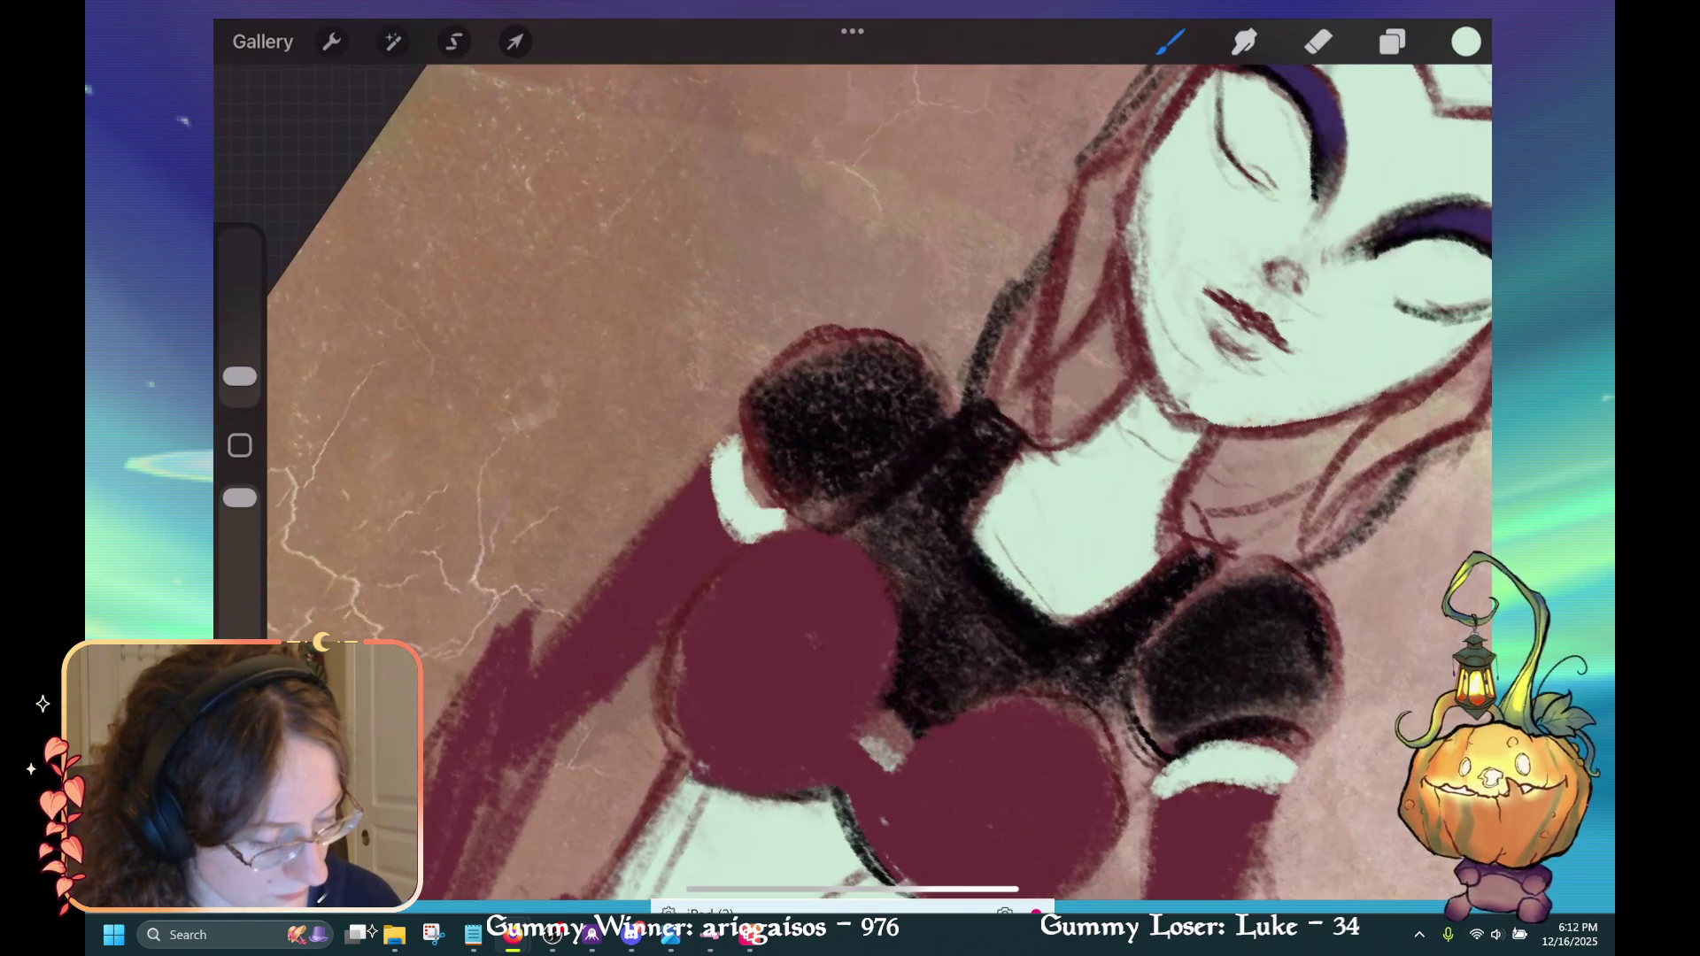
{"action": "key", "text": "ctrl+z"}
{"action": "key", "text": "ctrl+z"}
{"action": "key", "text": "ctrl+z"}
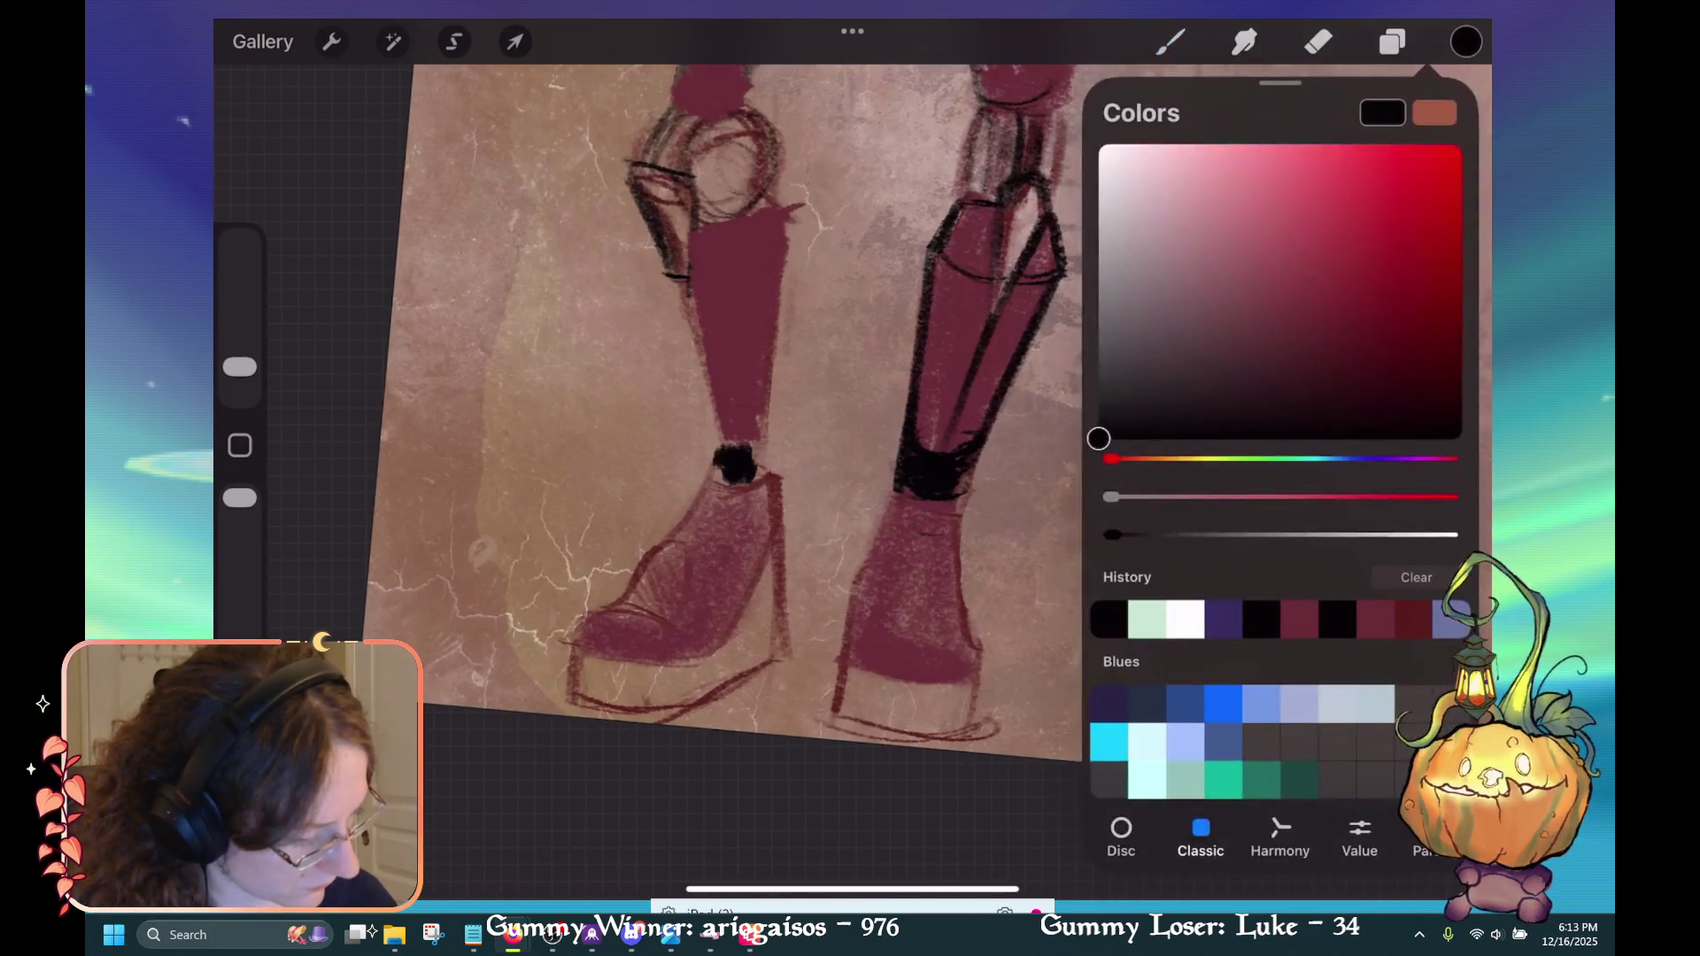
Pick a dark maroon and paint a dark sole on the right boot.
{"action": "left_click", "coordinate": [1320, 359]}
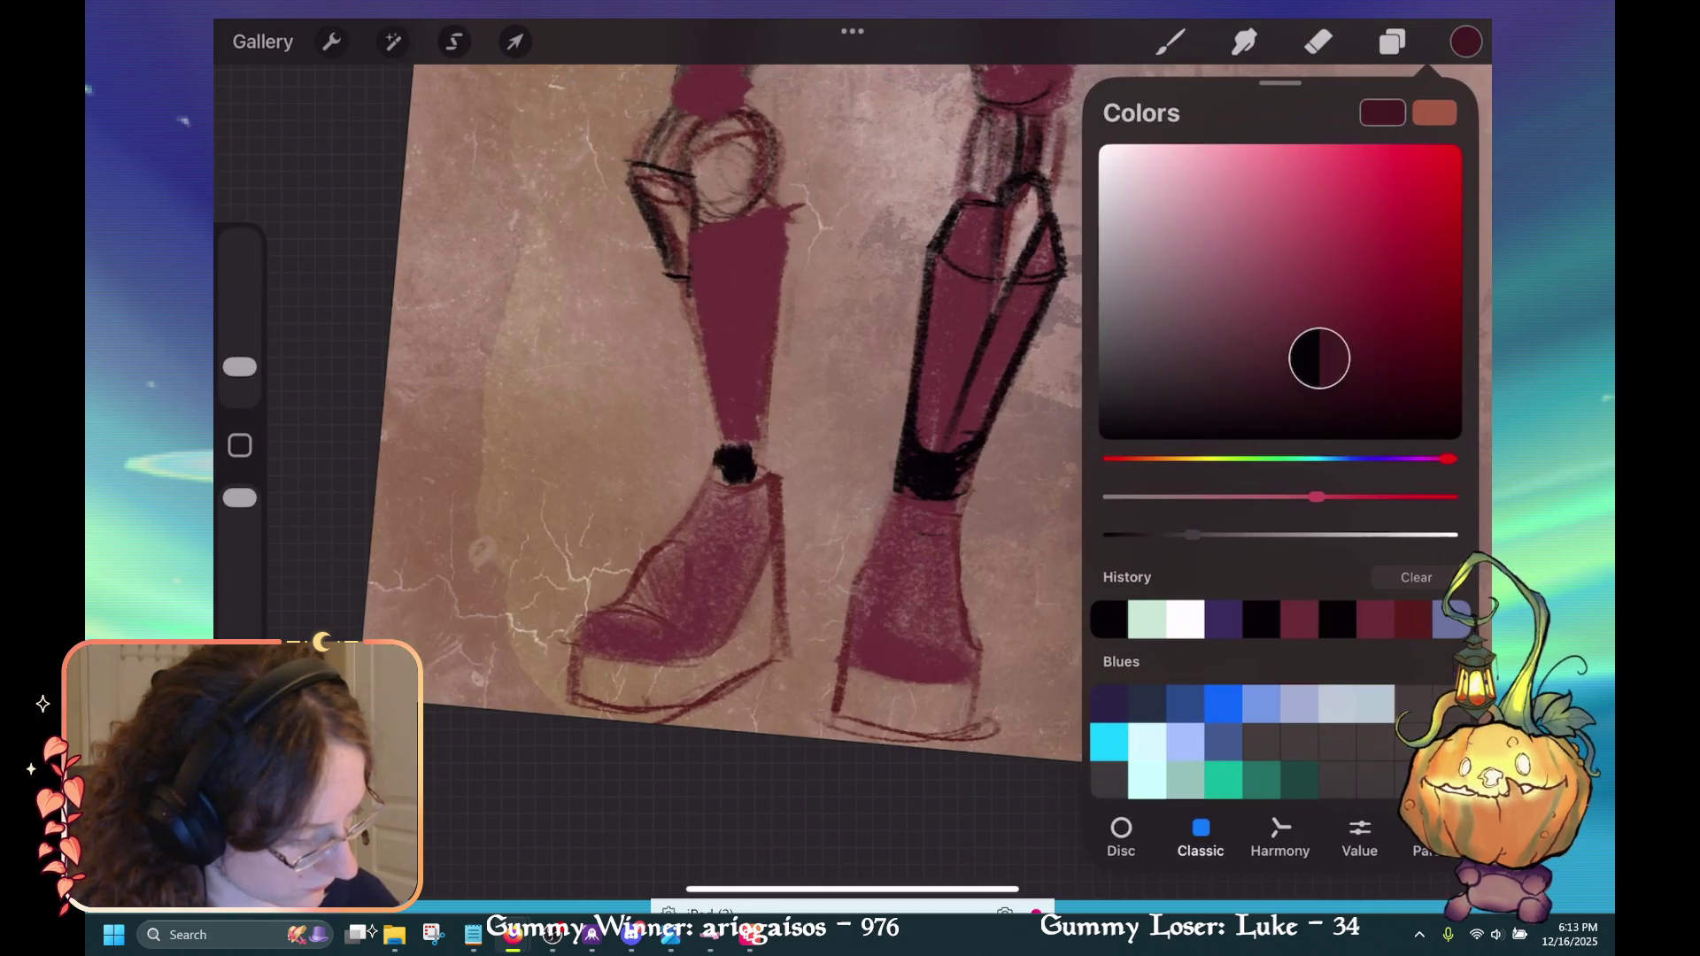
{"action": "left_click_drag", "start_coordinate": [1319, 358], "coordinate": [1325, 390]}
{"action": "left_click", "coordinate": [1465, 41]}
{"action": "mouse_move", "coordinate": [908, 700]}
{"action": "left_mouse_down"}
{"action": "mouse_move", "coordinate": [955, 725]}
{"action": "mouse_move", "coordinate": [854, 708]}
{"action": "left_mouse_up"}
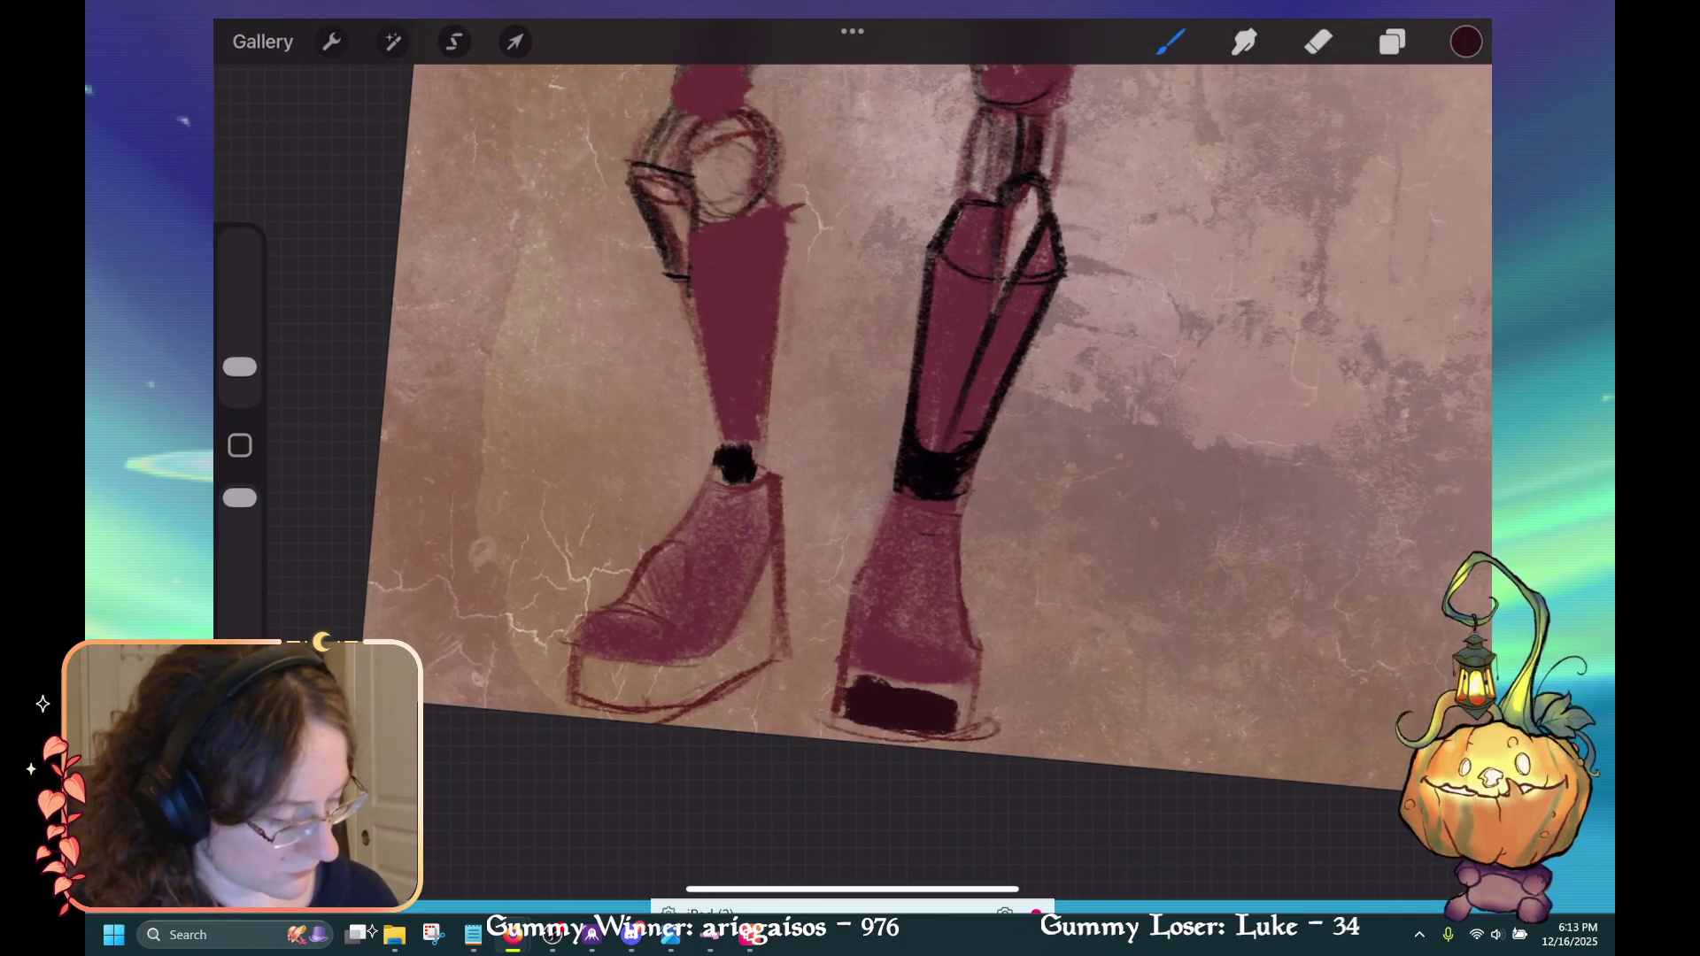
{"action": "key", "text": "ctrl+z"}
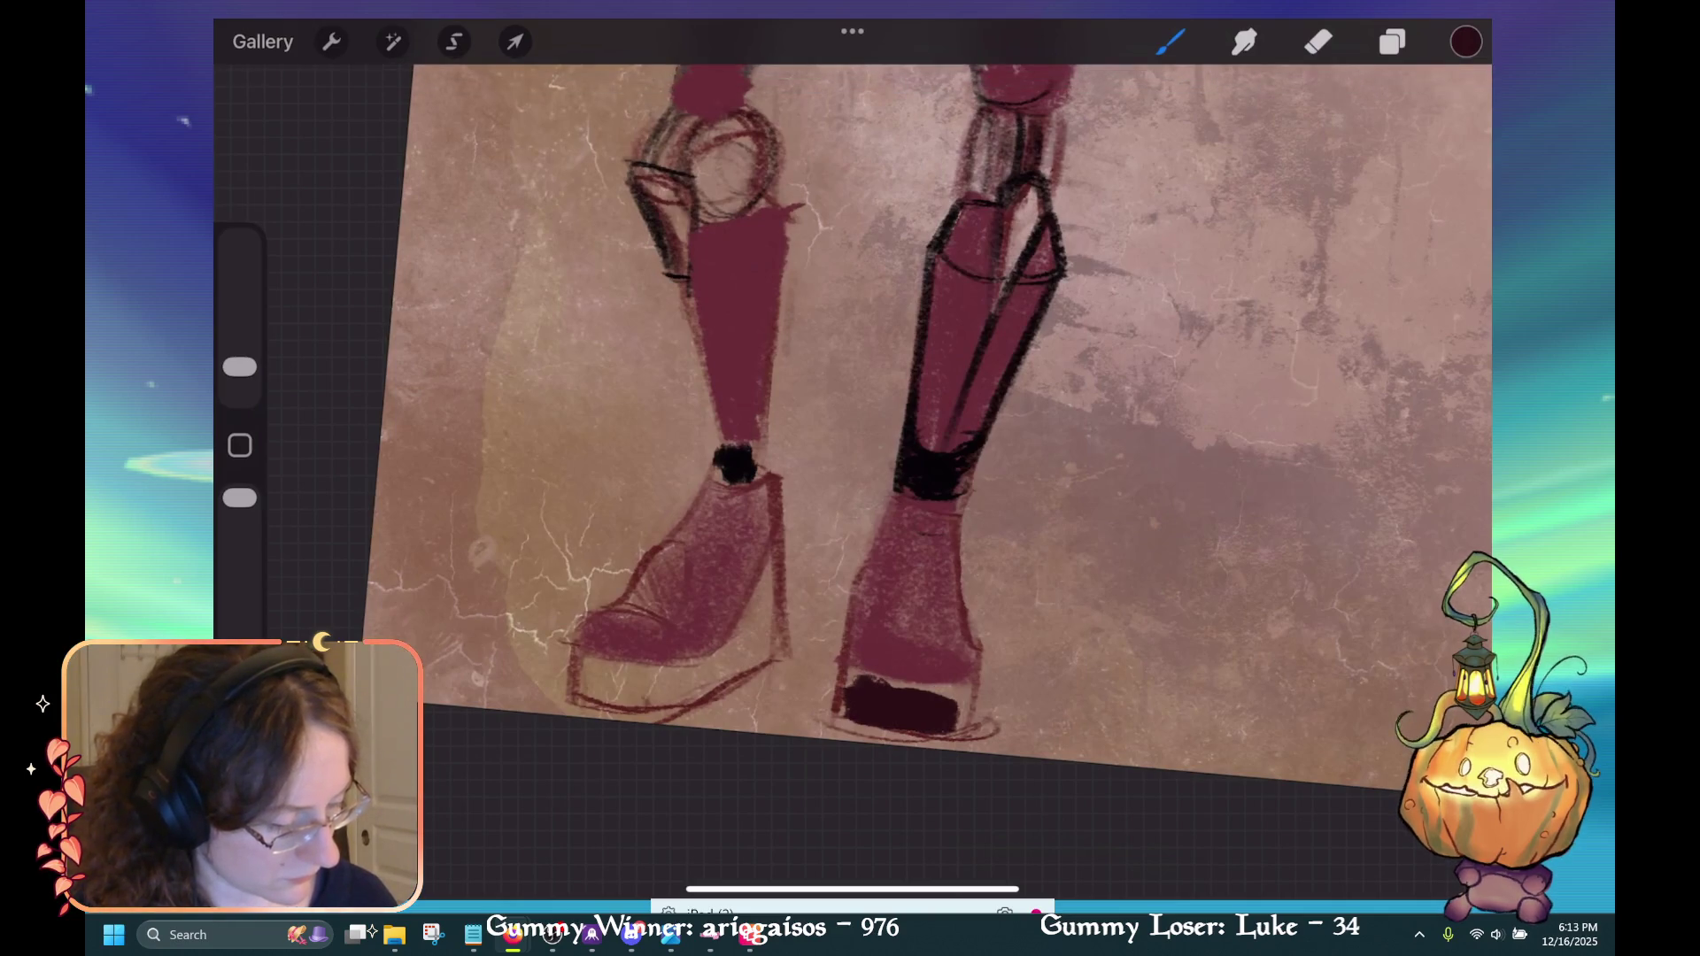
{"action": "left_click_drag", "start_coordinate": [841, 701], "coordinate": [886, 731]}
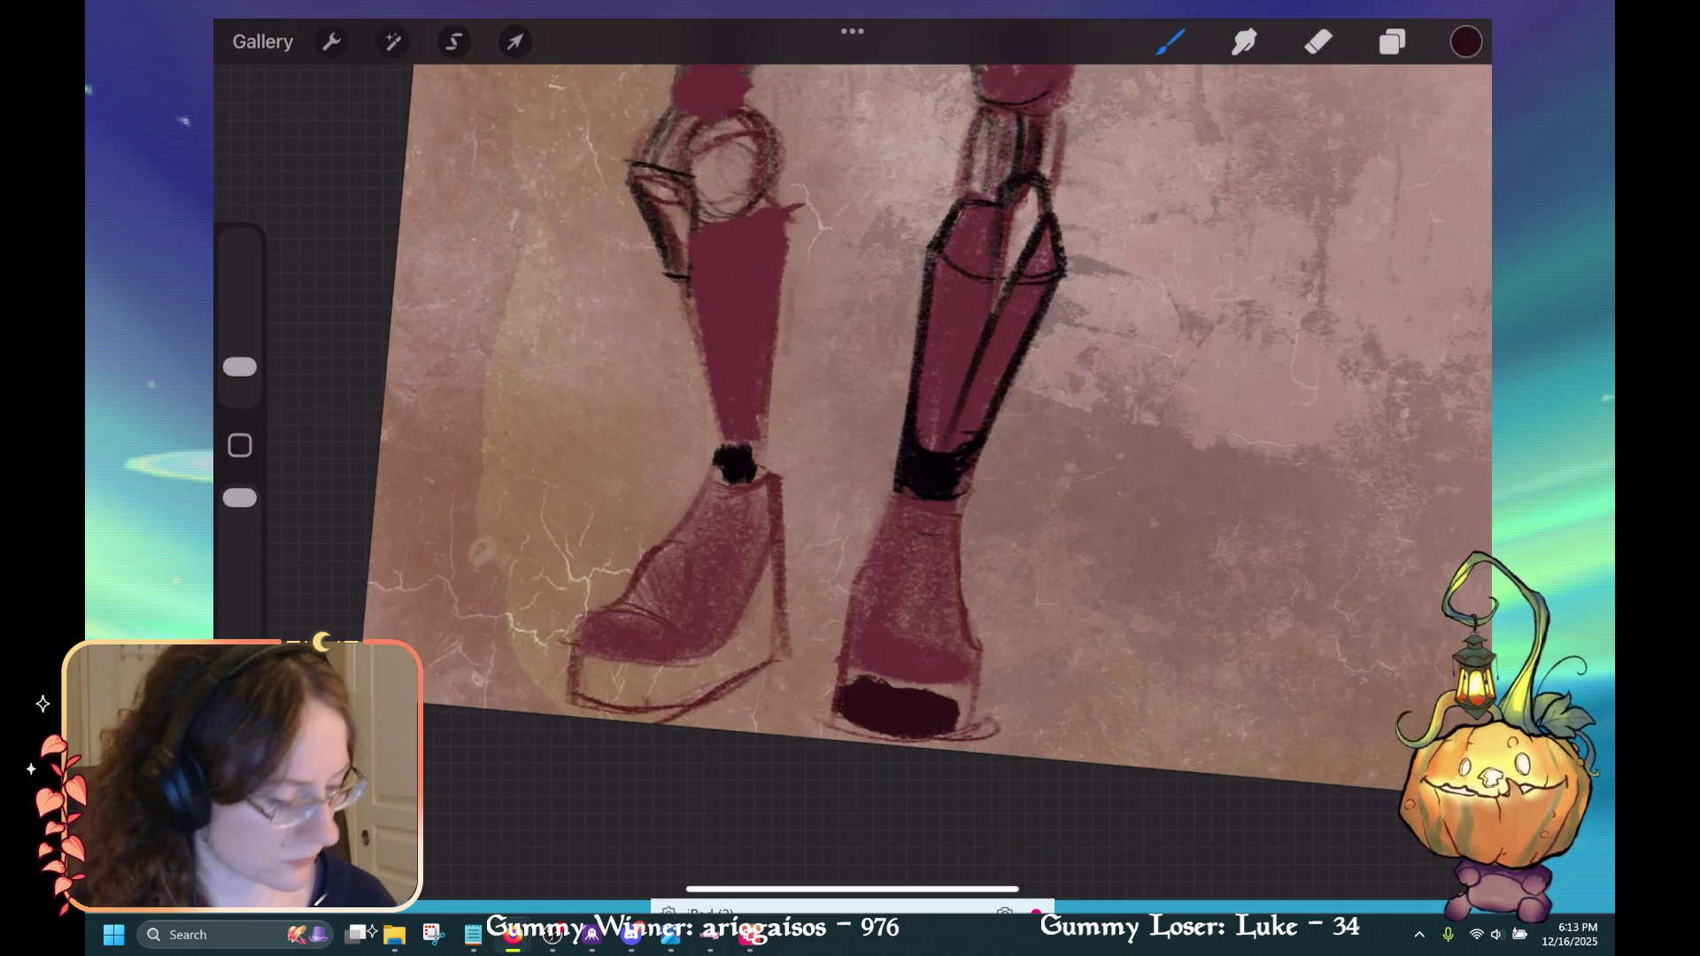
{"action": "key", "text": "ctrl+z"}
Paint the left boot's maroon sole and add a thin heel edge at 2% size.
{"action": "mouse_move", "coordinate": [575, 686]}
{"action": "left_mouse_down"}
{"action": "mouse_move", "coordinate": [677, 698]}
{"action": "mouse_move", "coordinate": [775, 606]}
{"action": "left_mouse_up"}
{"action": "key", "text": "ctrl+z"}
{"action": "left_click_drag", "start_coordinate": [731, 677], "coordinate": [779, 602]}
{"action": "key", "text": "ctrl+z"}
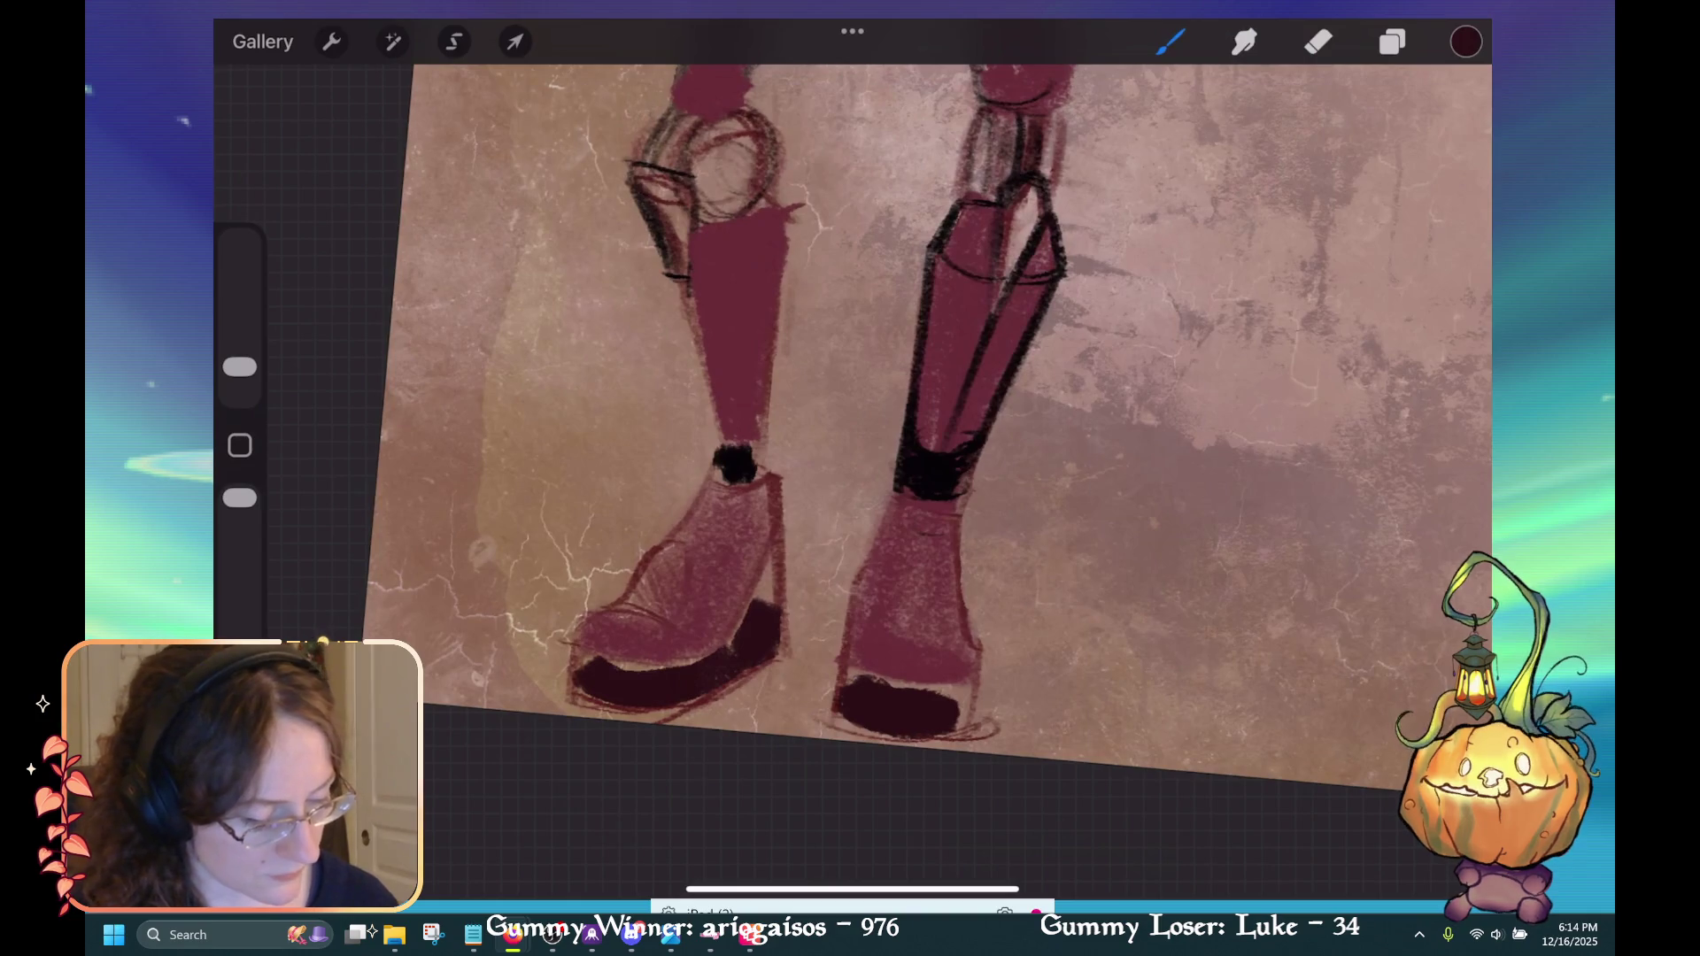
{"action": "left_click_drag", "start_coordinate": [239, 367], "coordinate": [239, 384]}
{"action": "left_click_drag", "start_coordinate": [769, 604], "coordinate": [762, 554]}
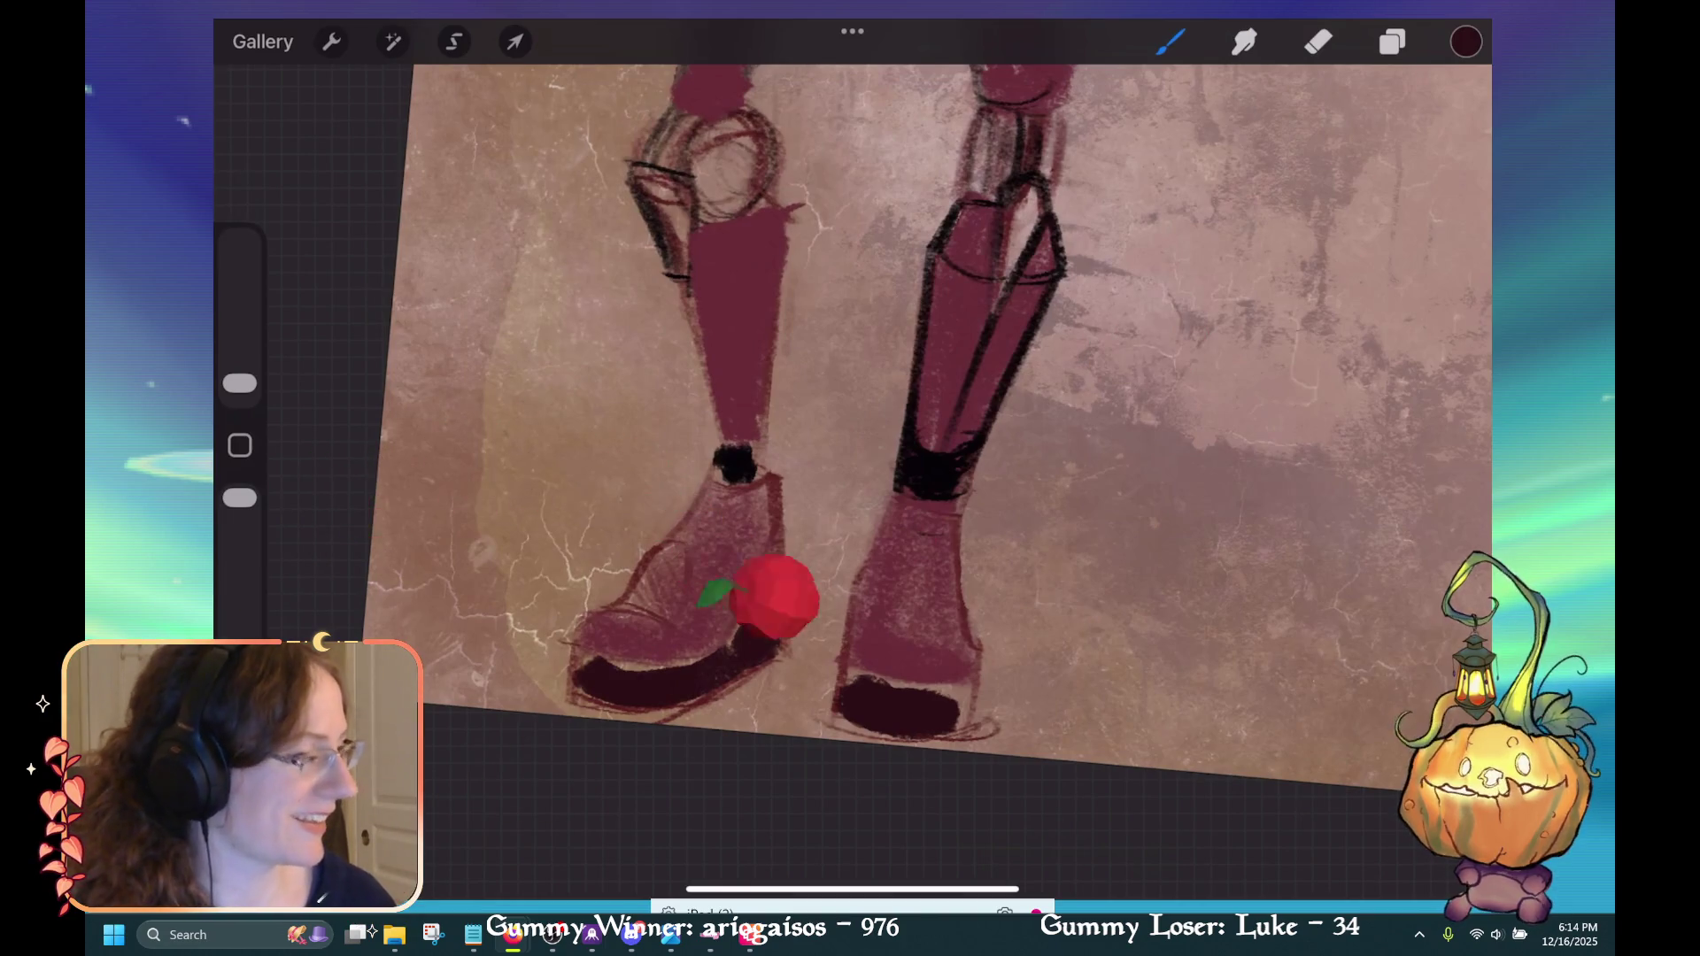
{"action": "scroll", "coordinate": [929, 425], "scroll_direction": "down", "scroll_amount": 5}
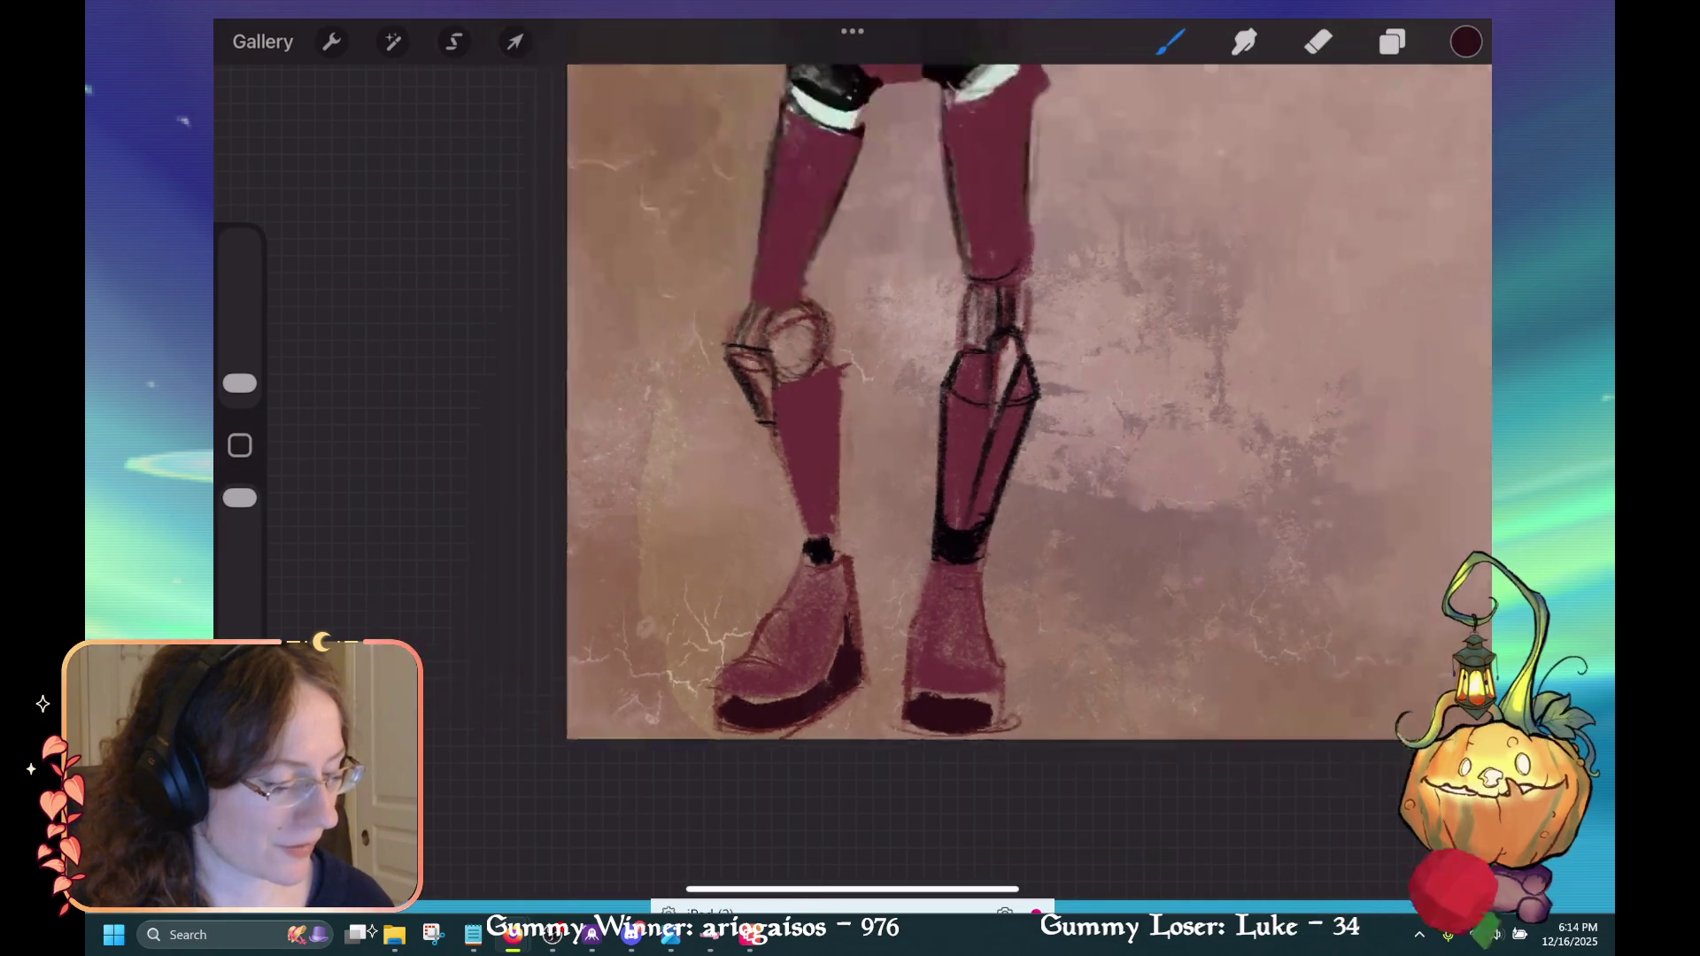
{"action": "scroll", "coordinate": [1090, 478], "scroll_direction": "up", "scroll_amount": 5}
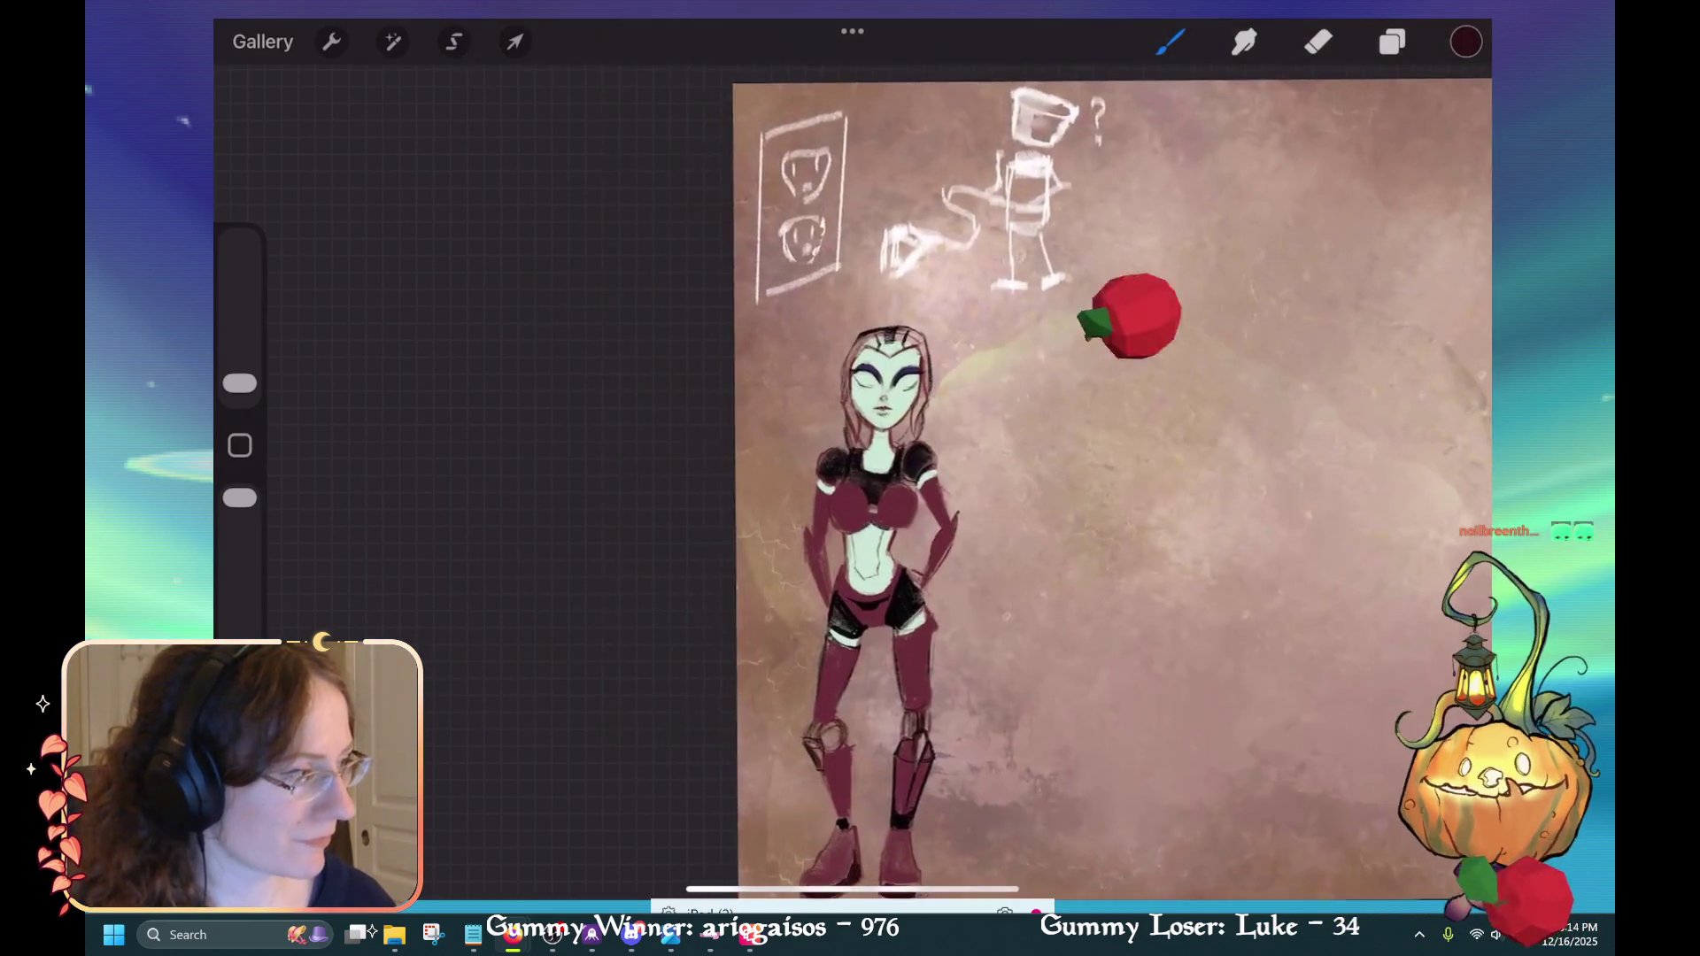
{"action": "scroll", "coordinate": [1018, 416], "scroll_direction": "up", "scroll_amount": 5}
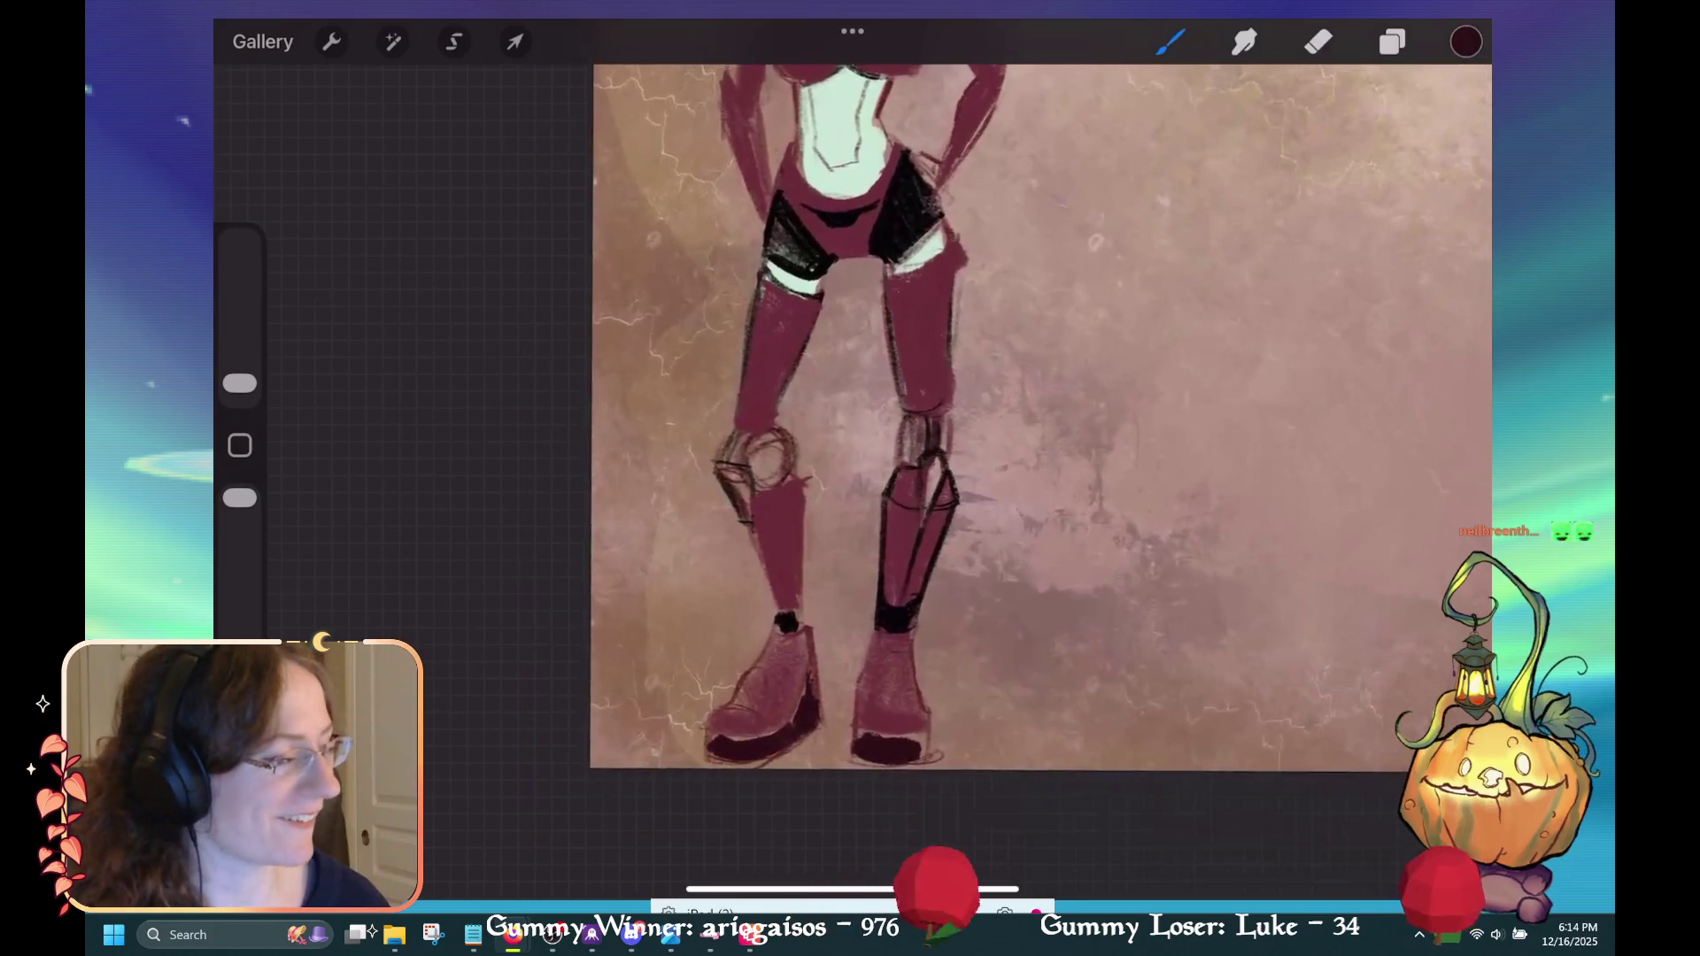
{"action": "scroll", "coordinate": [939, 408], "scroll_direction": "up", "scroll_amount": 5}
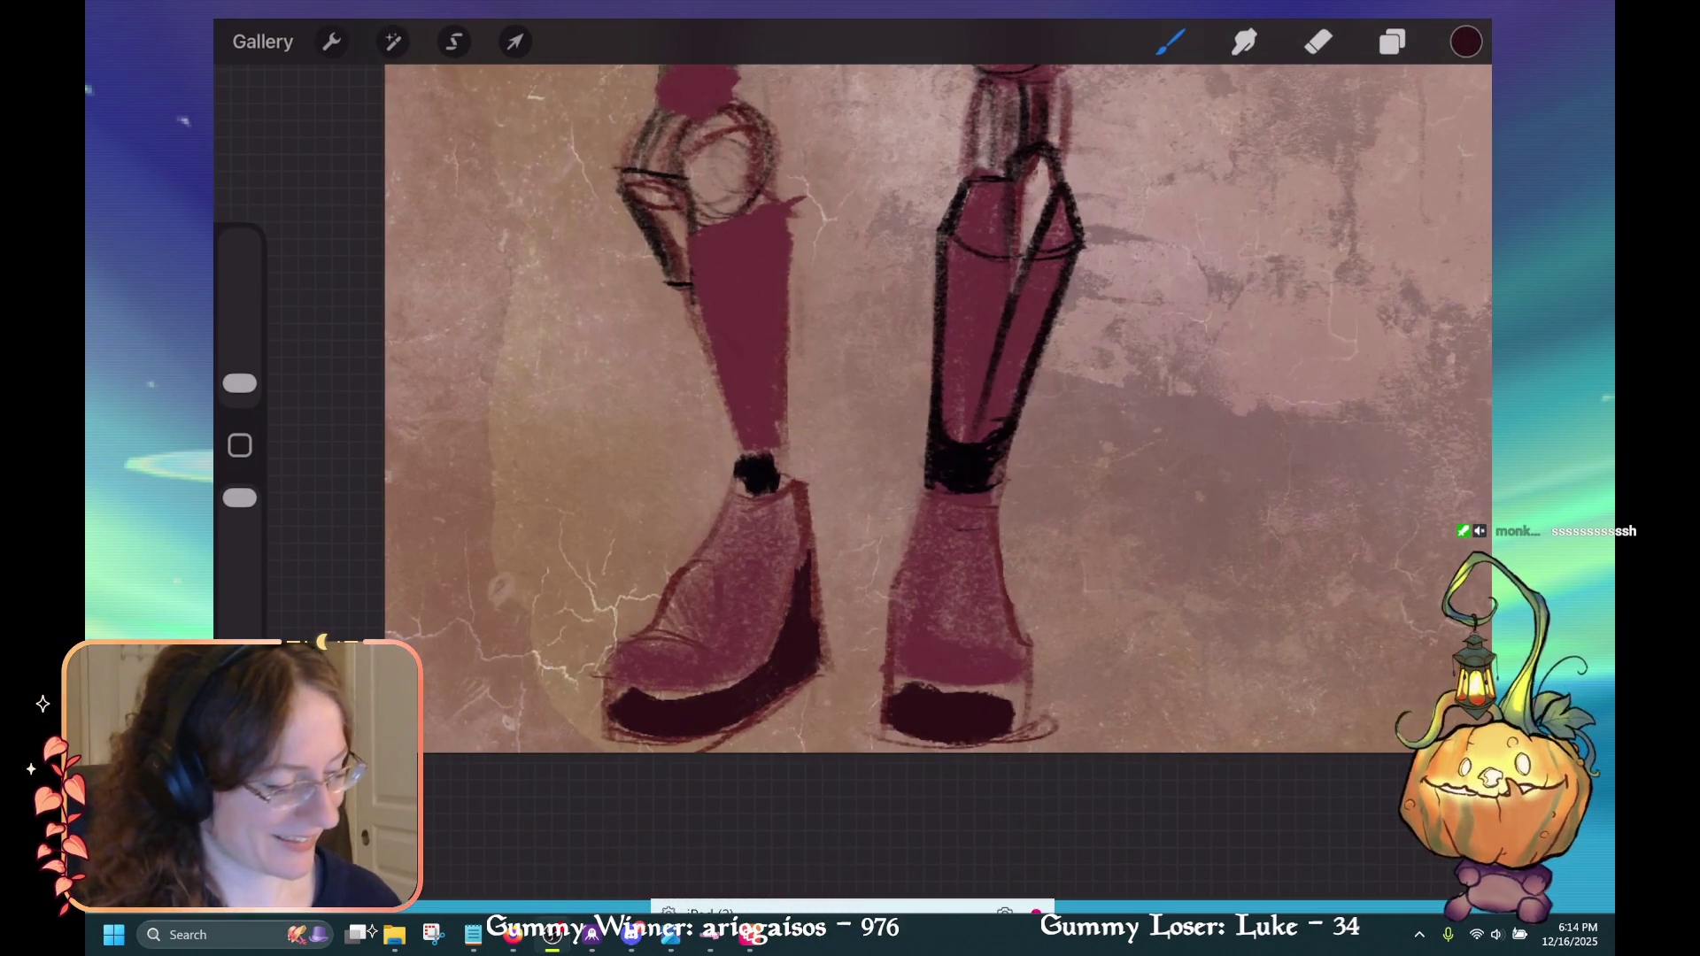
{"action": "left_click", "coordinate": [1319, 42]}
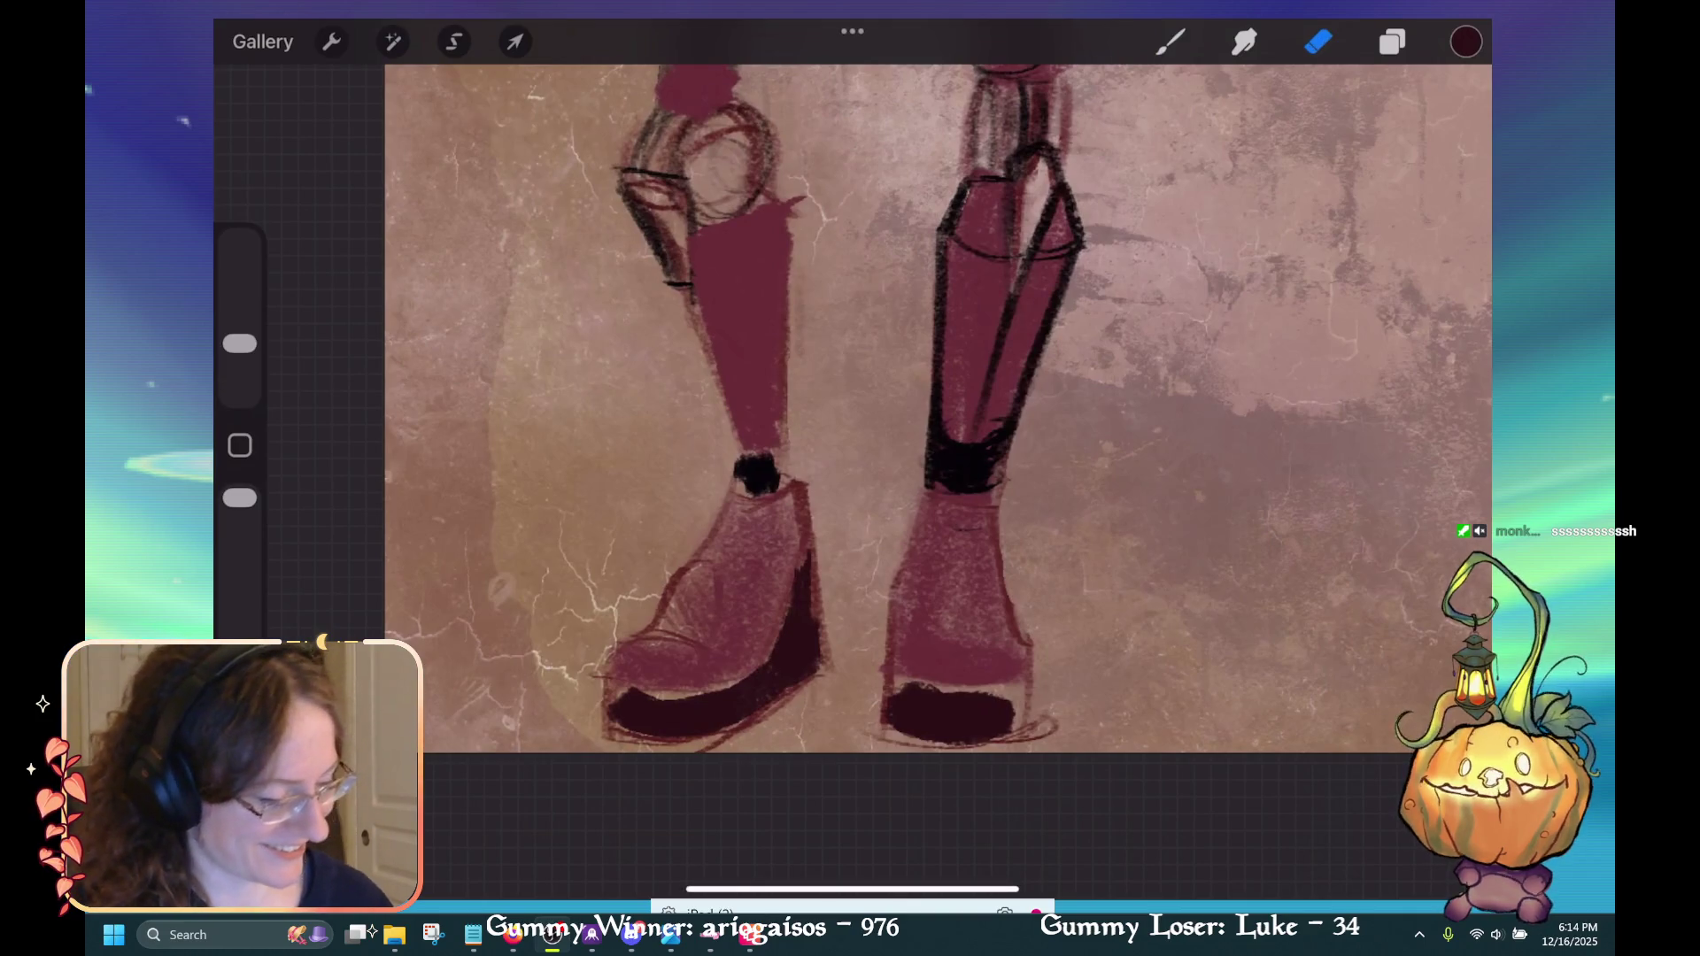
{"action": "left_click", "coordinate": [1393, 41]}
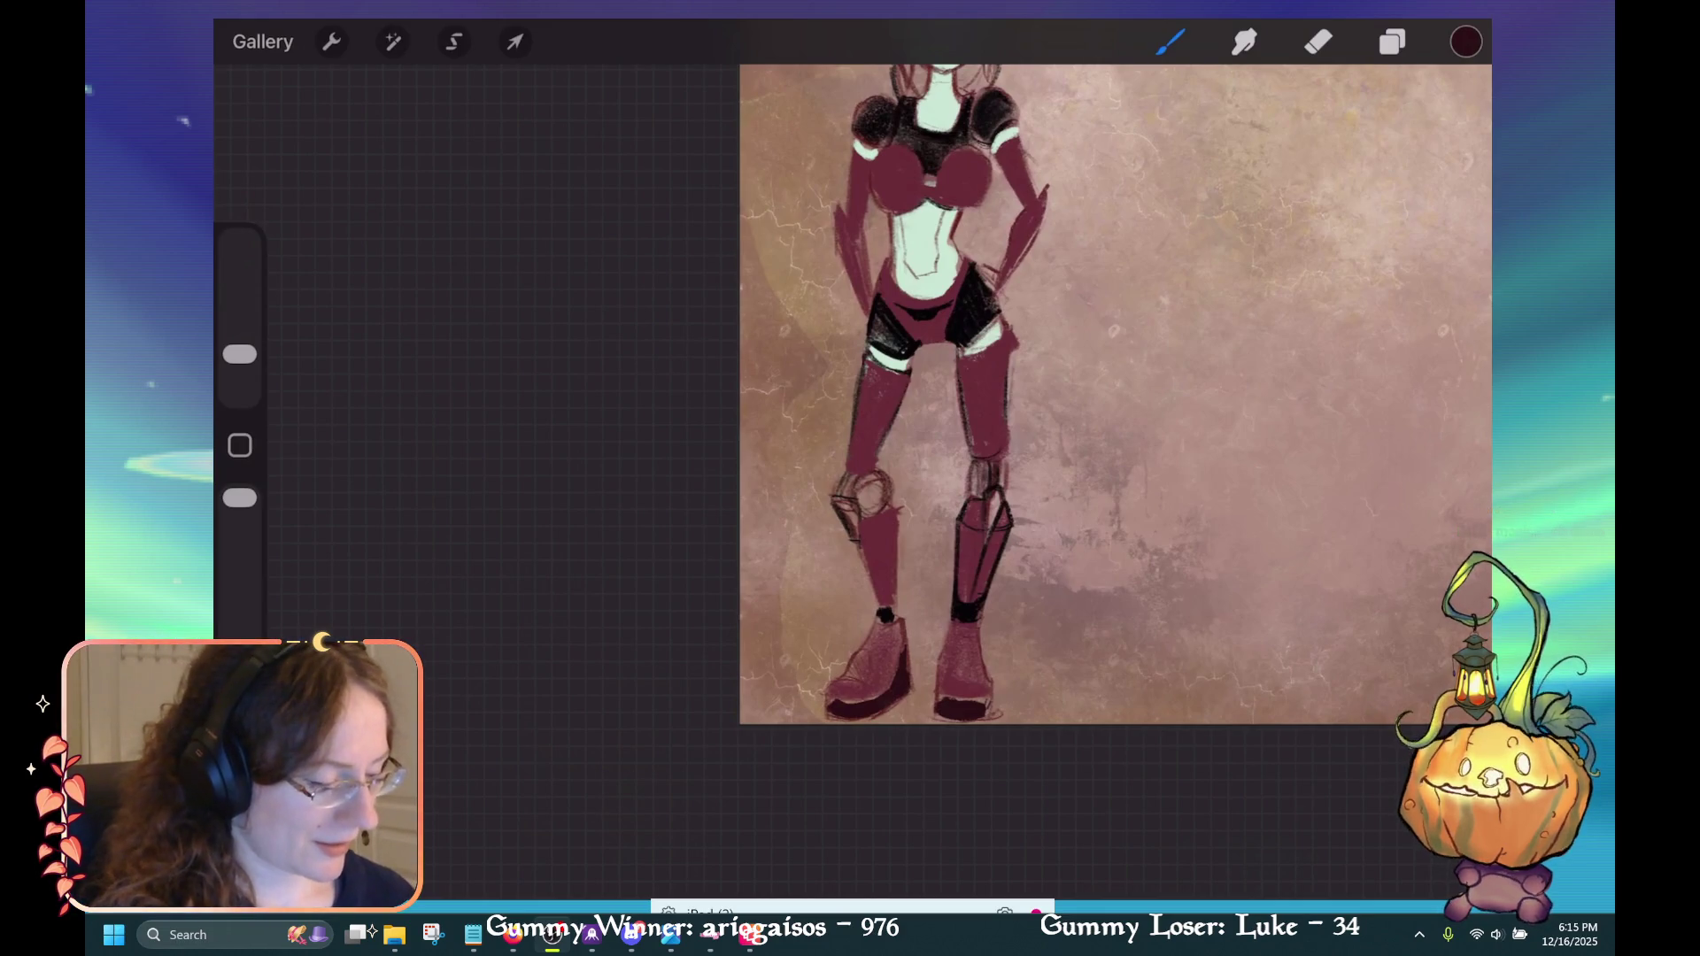
Zoom onto the torso and undo the stray red dab on the mint skin.
{"action": "scroll", "coordinate": [974, 487], "scroll_direction": "up", "scroll_amount": 5}
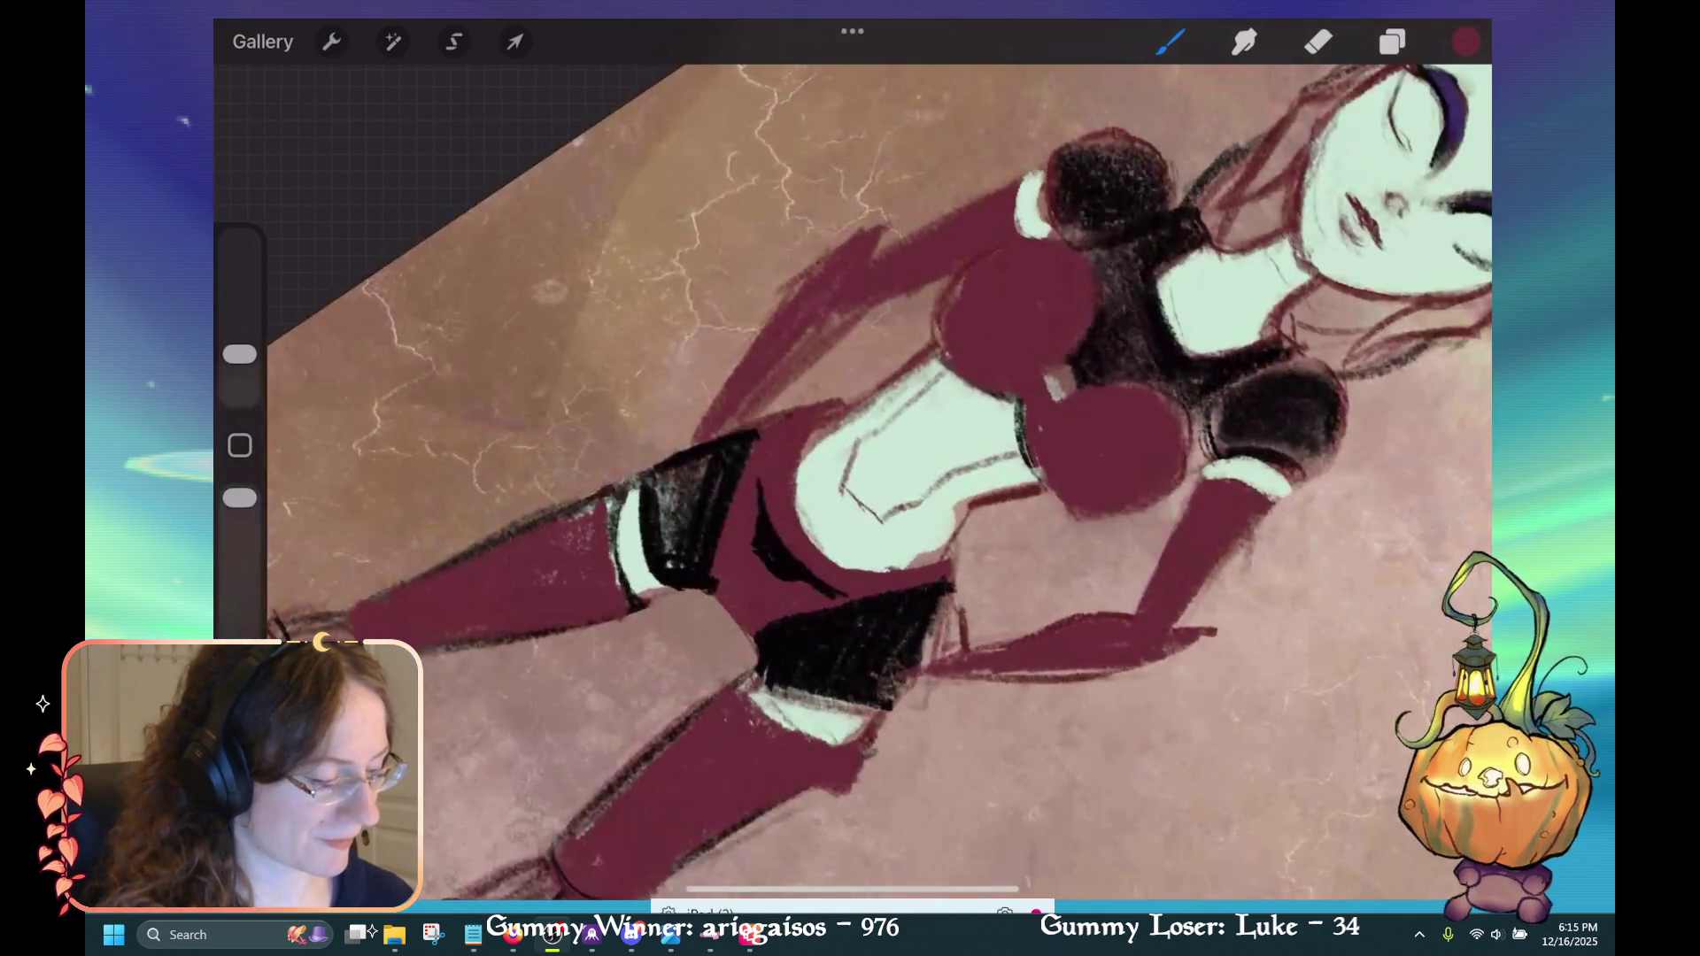
{"action": "left_click", "coordinate": [1394, 42]}
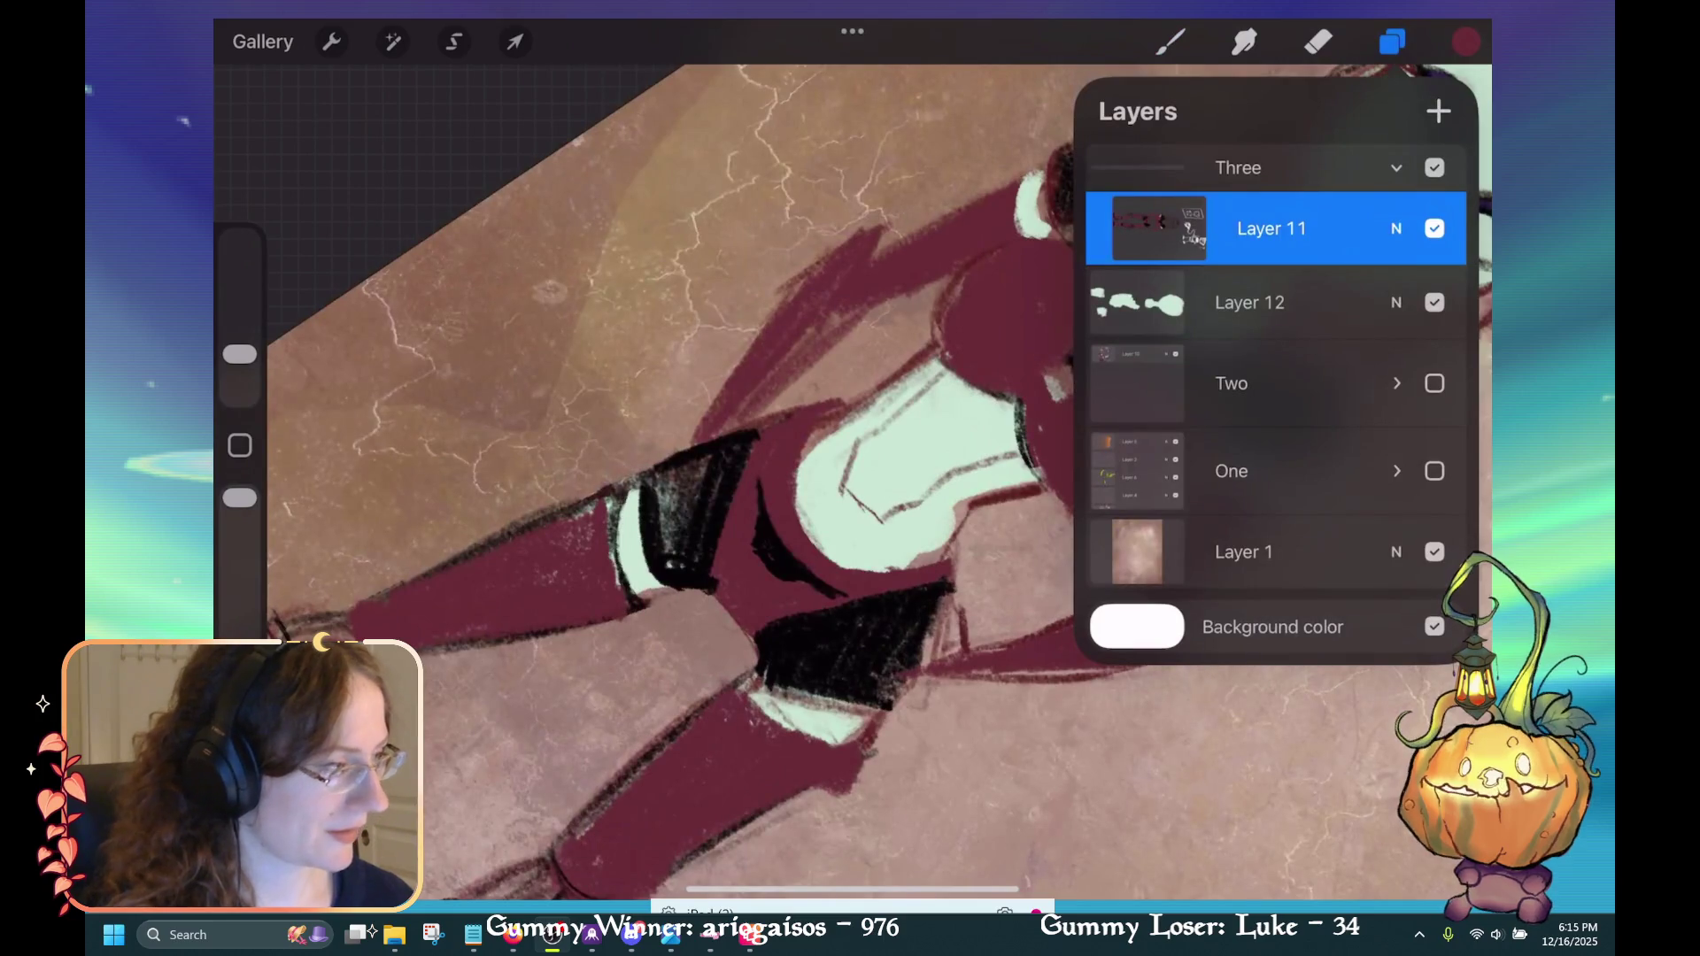
{"action": "left_click", "coordinate": [1393, 42]}
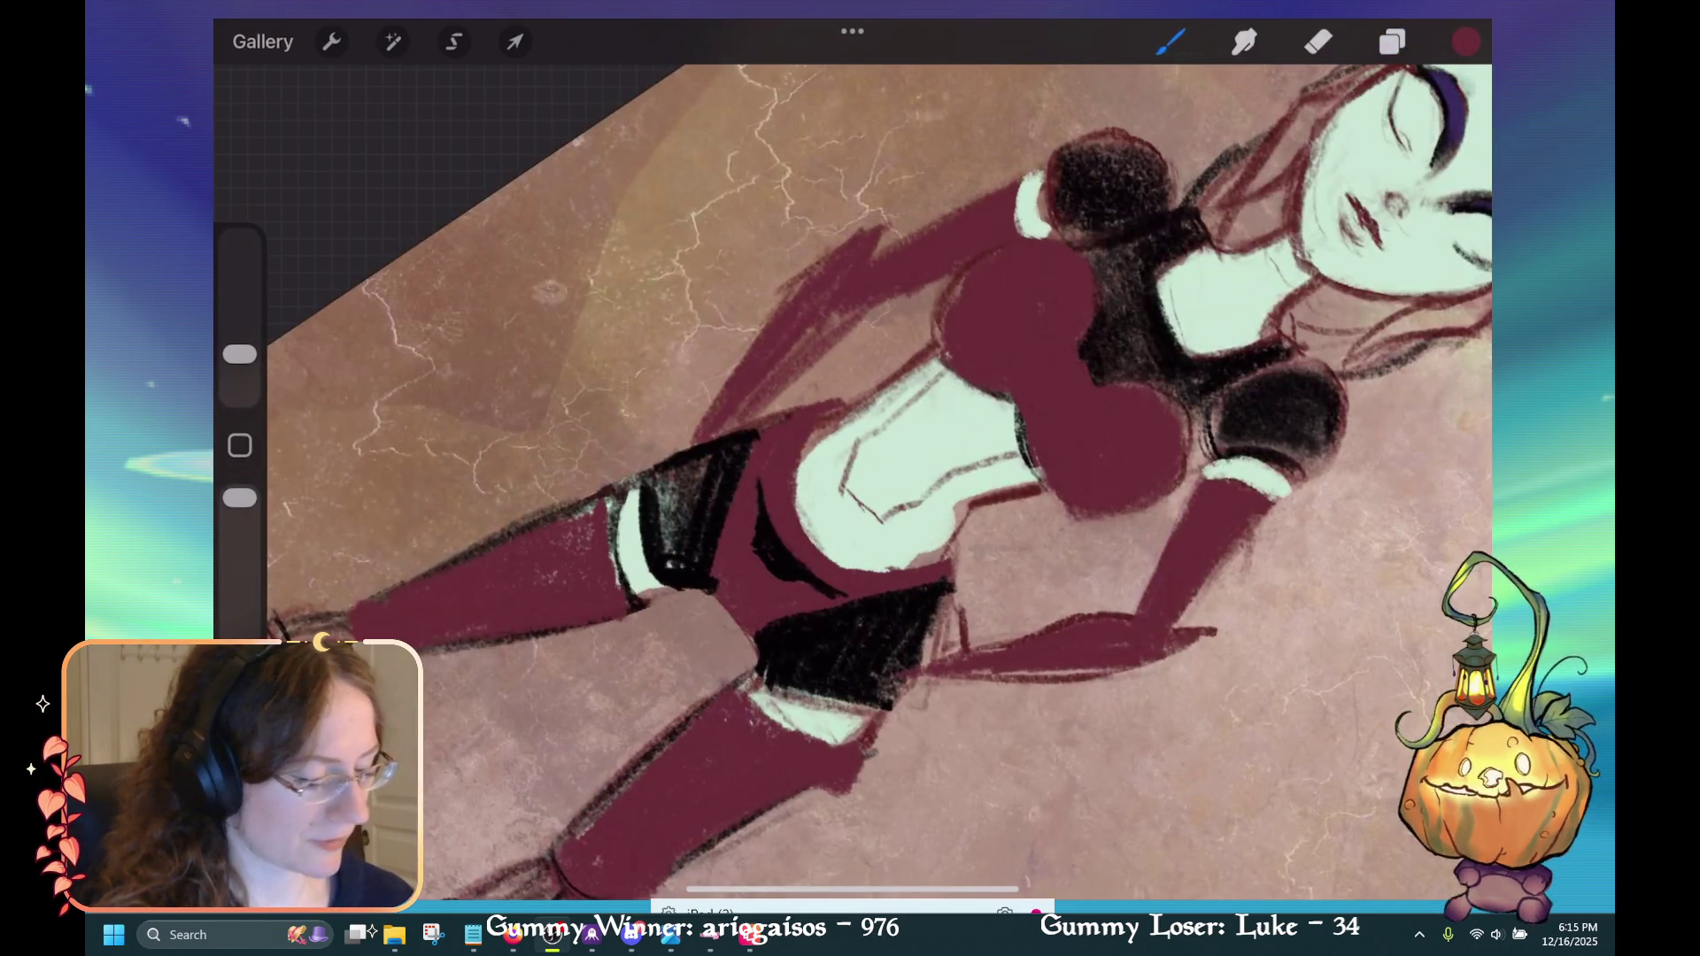
{"action": "key", "text": "ctrl+z"}
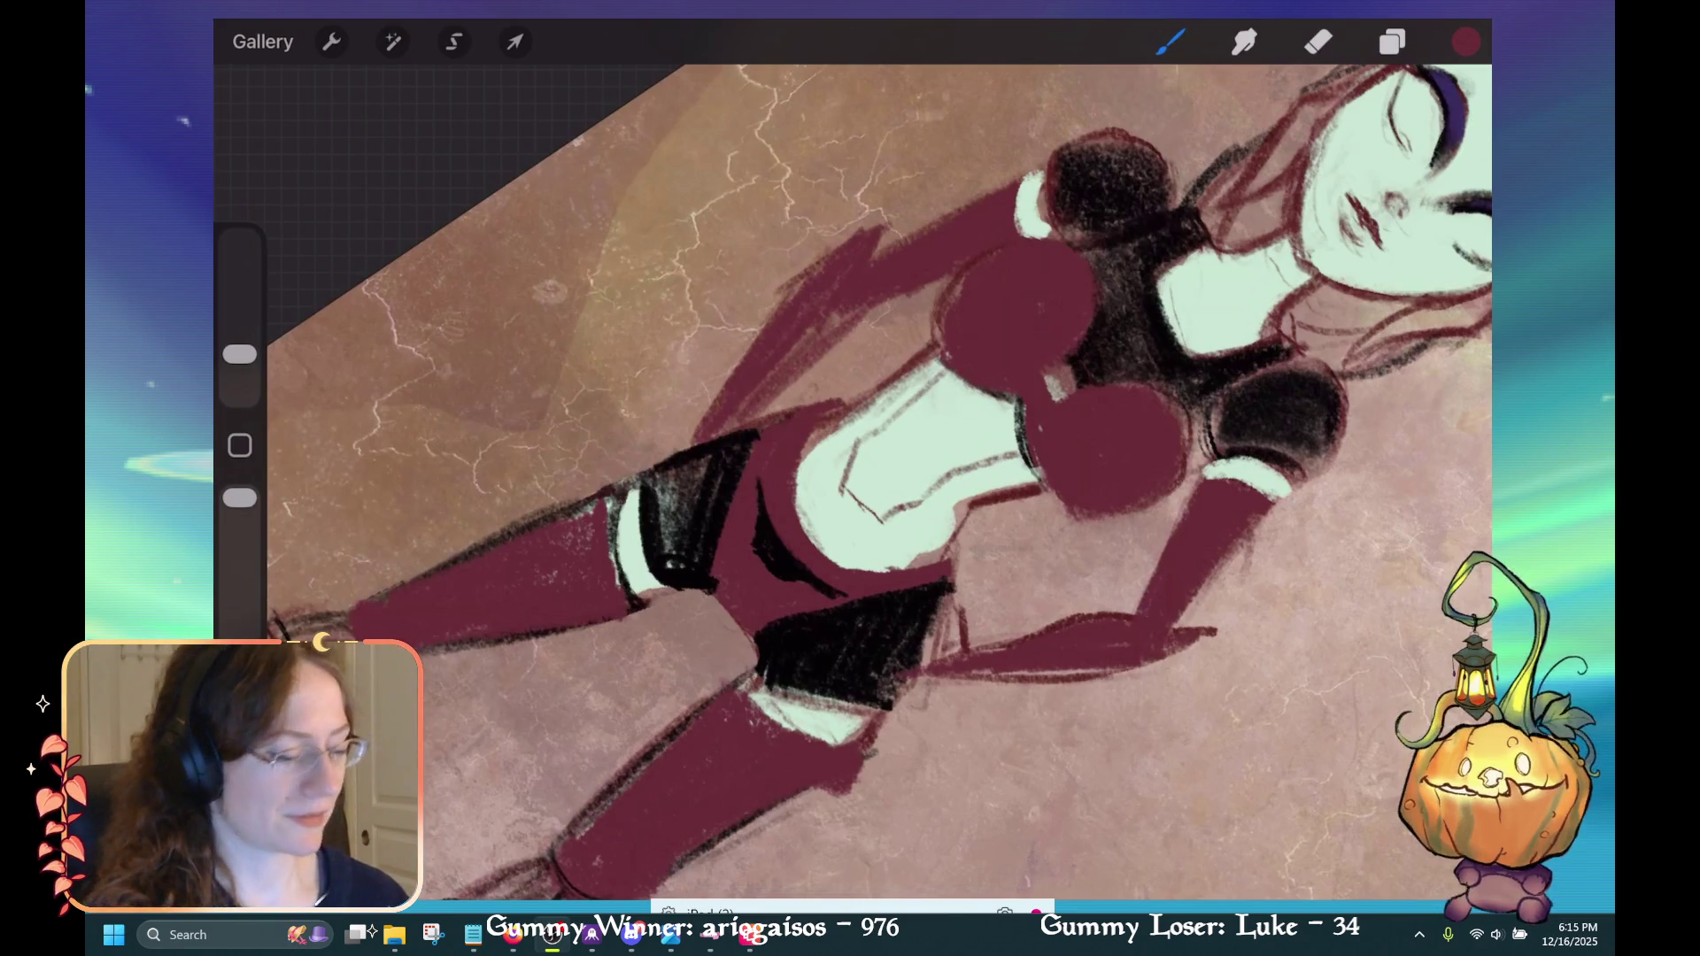
Reduce the brush size to 3% and review the layer stack.
{"action": "left_click_drag", "start_coordinate": [239, 354], "coordinate": [239, 370]}
{"action": "left_click", "coordinate": [1392, 41]}
{"action": "left_click", "coordinate": [1392, 41]}
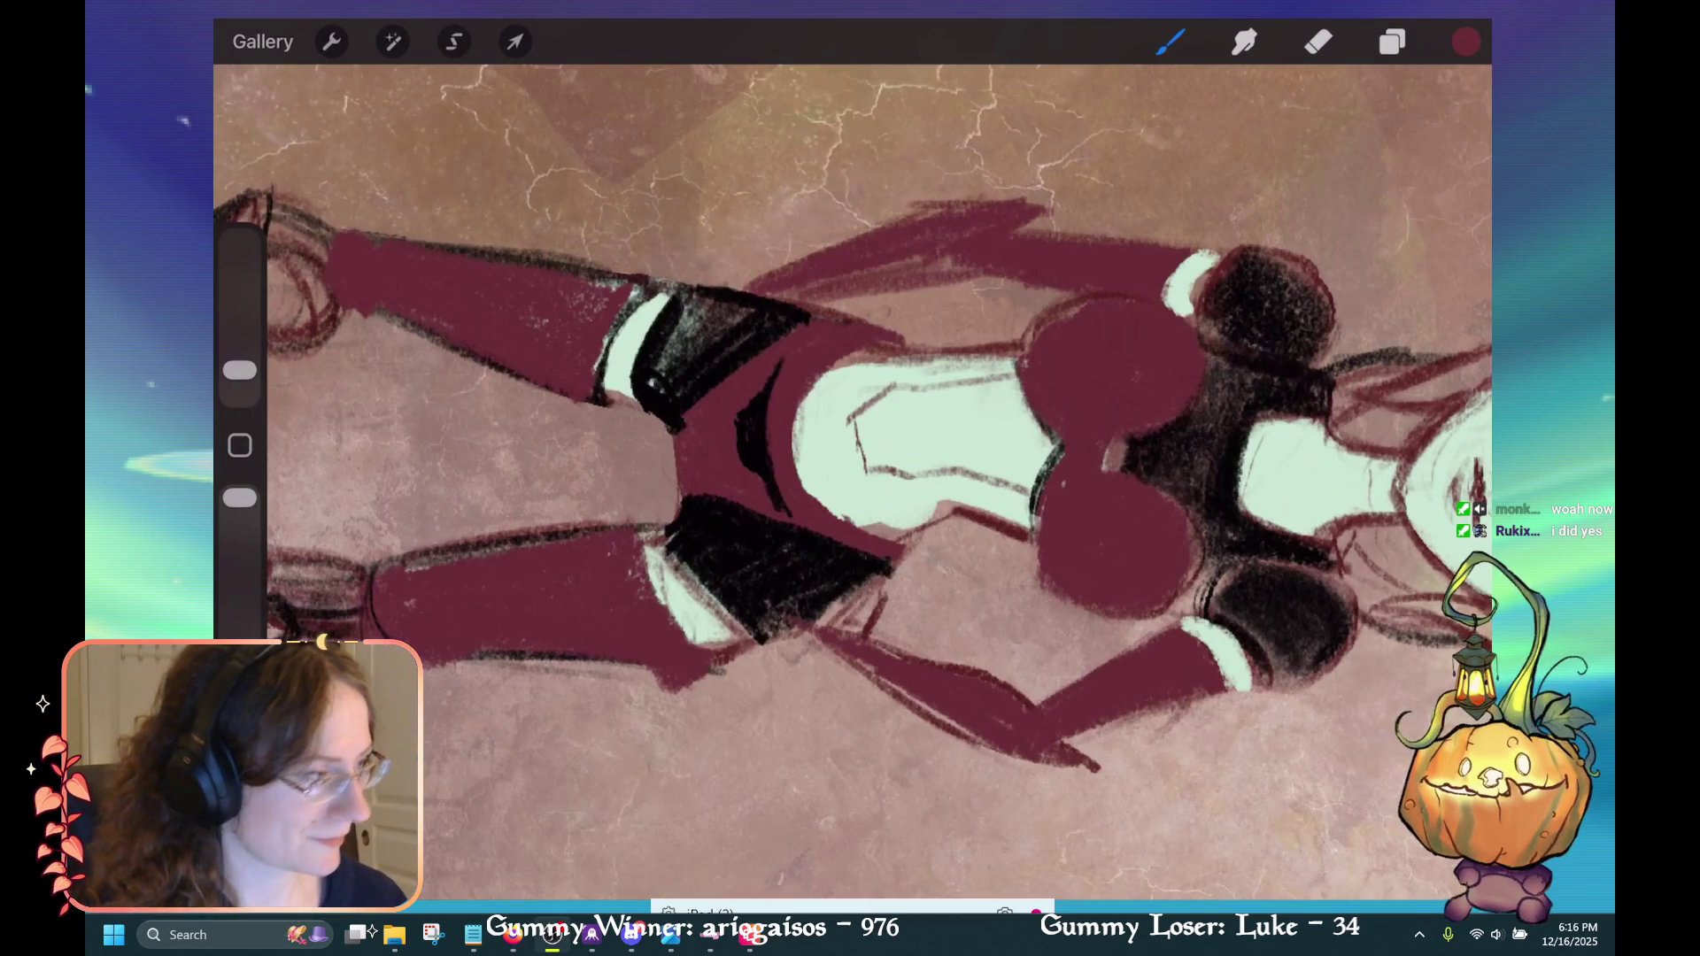
{"action": "left_click", "coordinate": [1393, 42]}
{"action": "left_click", "coordinate": [1393, 41]}
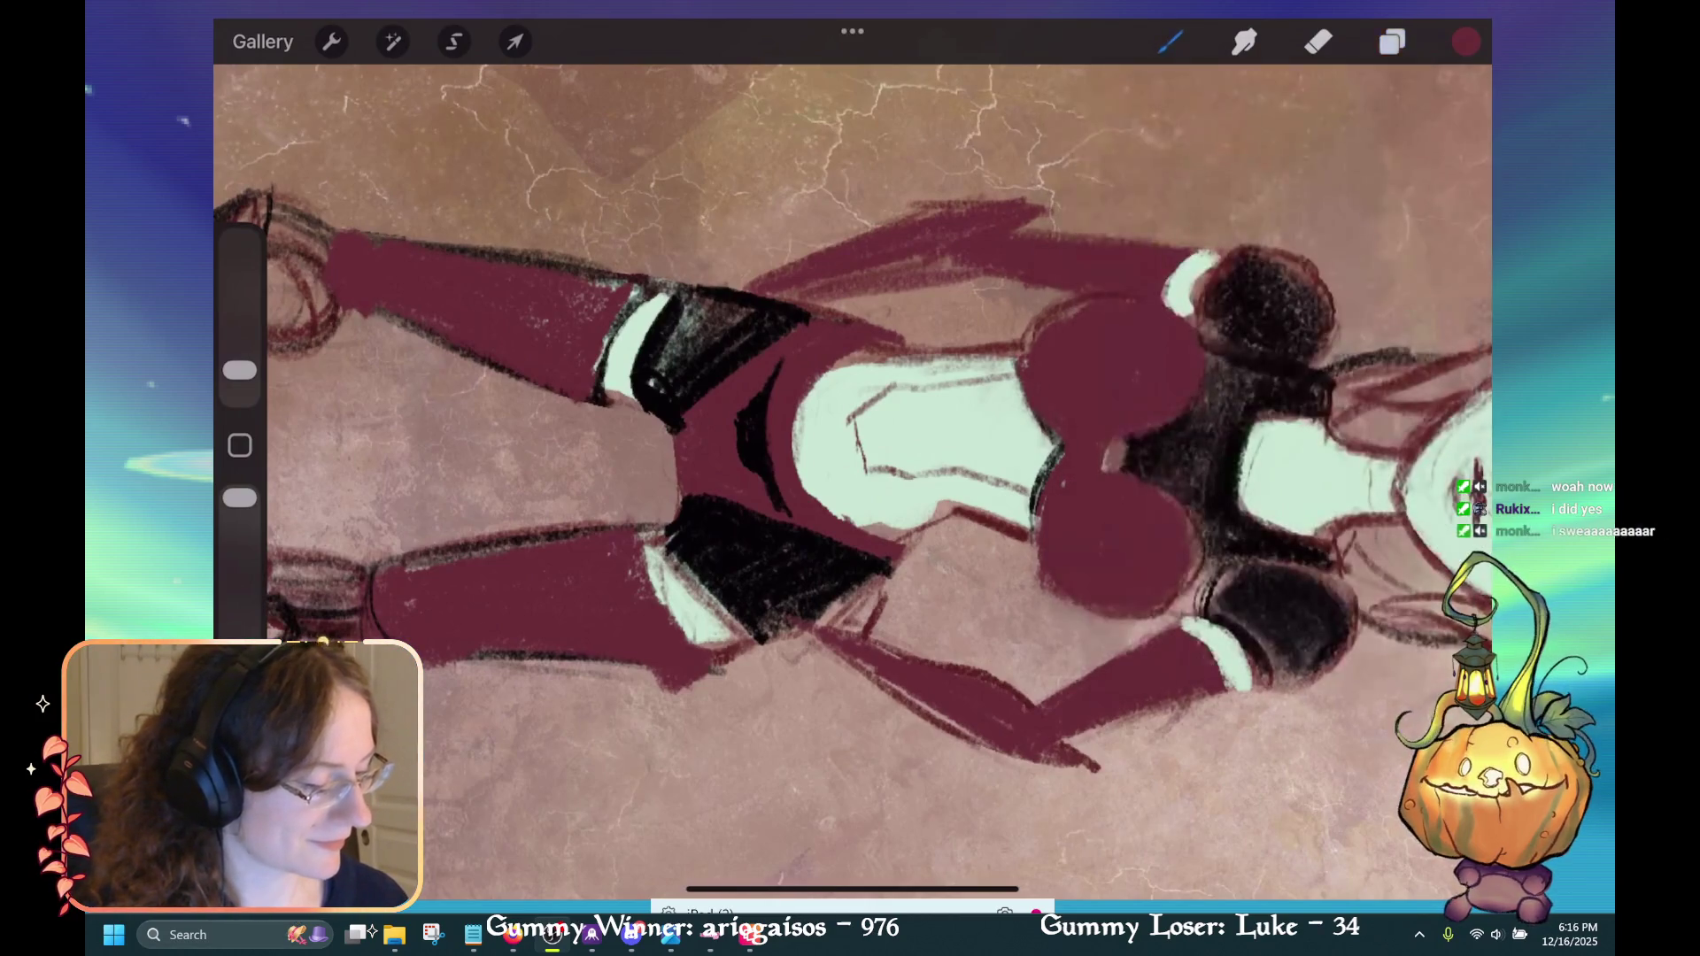